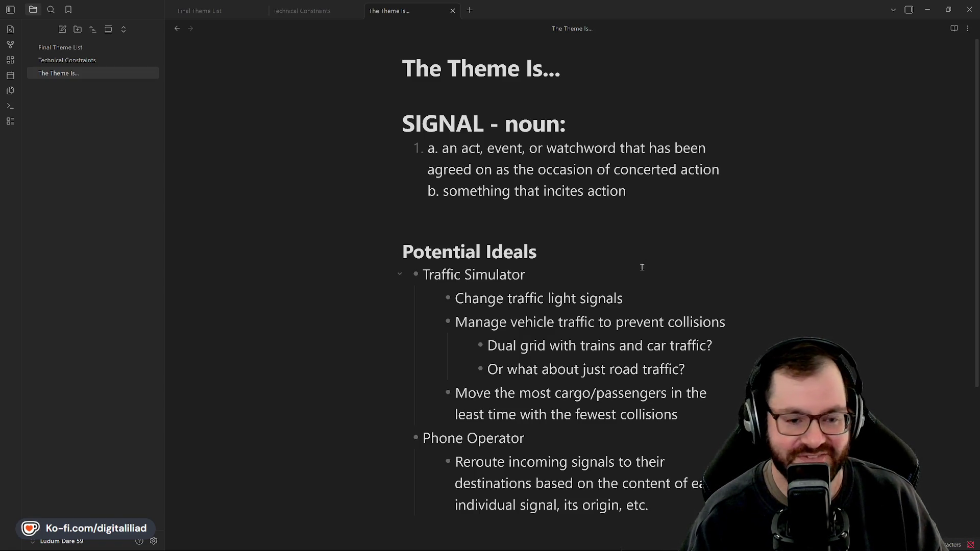
scroll(640, 266, "down", 2)
scroll(631, 264, "up", 2)
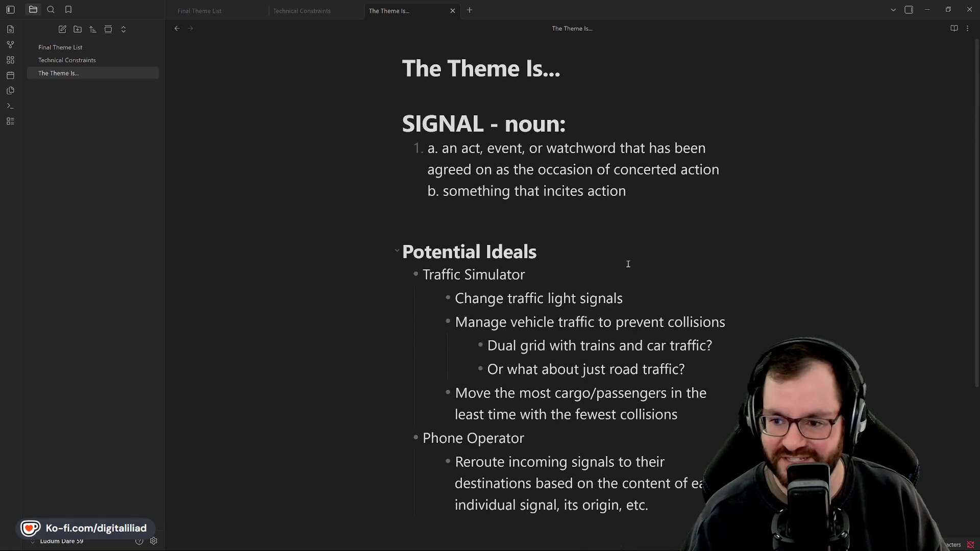
Move the caret around the Traffic Simulator idea in the theme note without editing it.
double_click(441, 274)
double_click(535, 275)
left_click(535, 275)
key("Up")
key("Down")
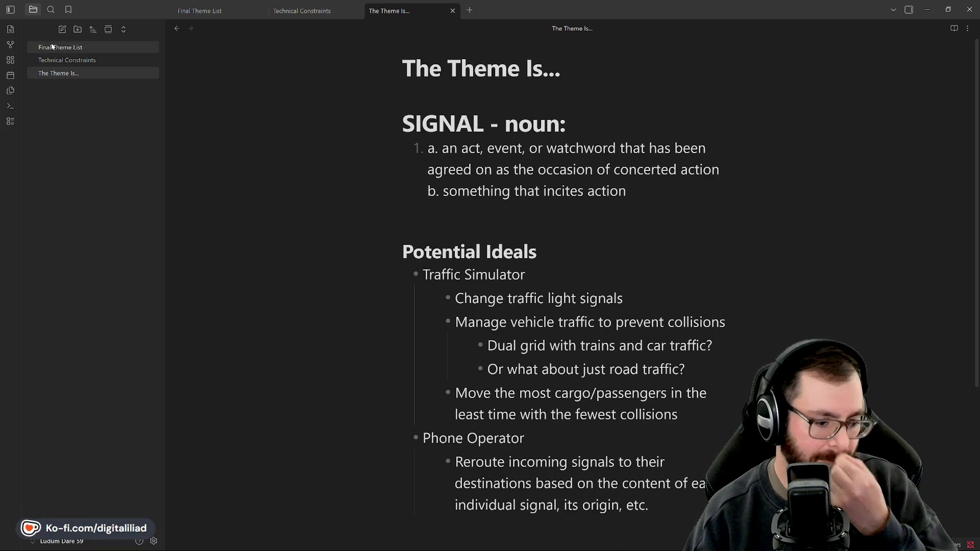
Create a new note titled Red Light Green Light, then switch to the Final Theme List note.
left_click(63, 30)
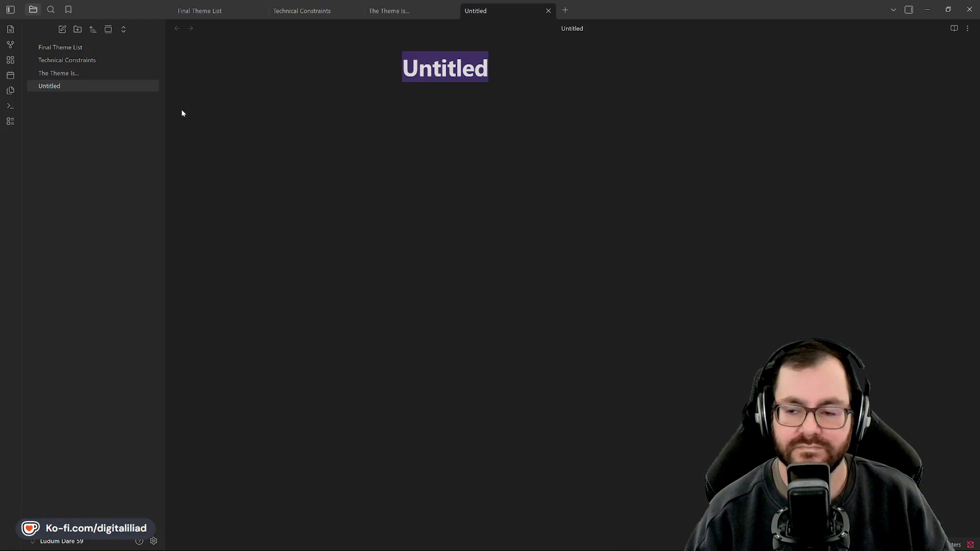
type("Red Light G")
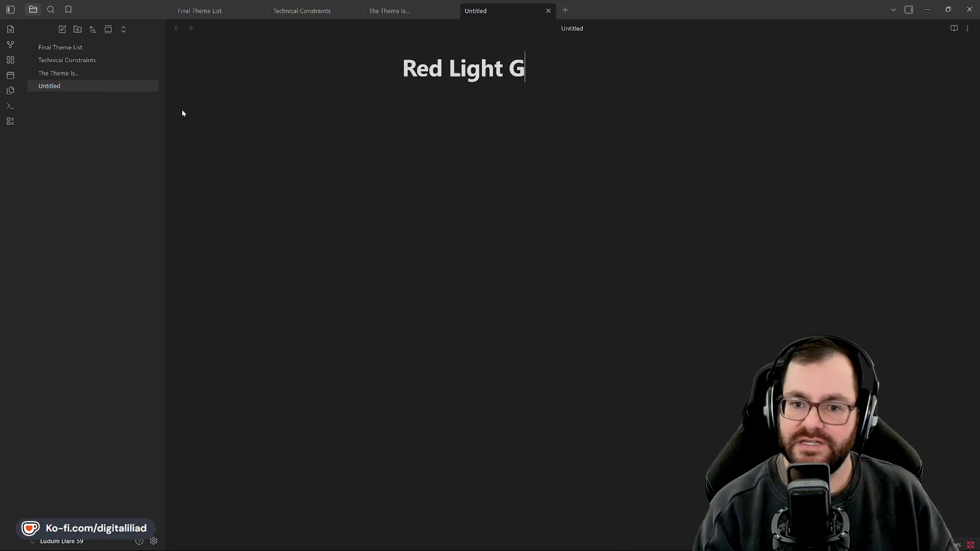
type("reen Light")
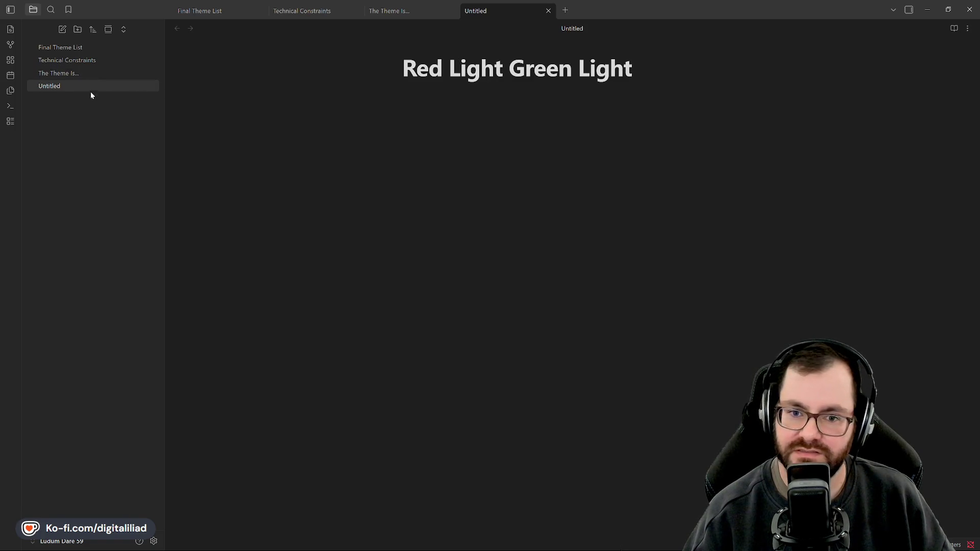
key("Return")
left_click(105, 49)
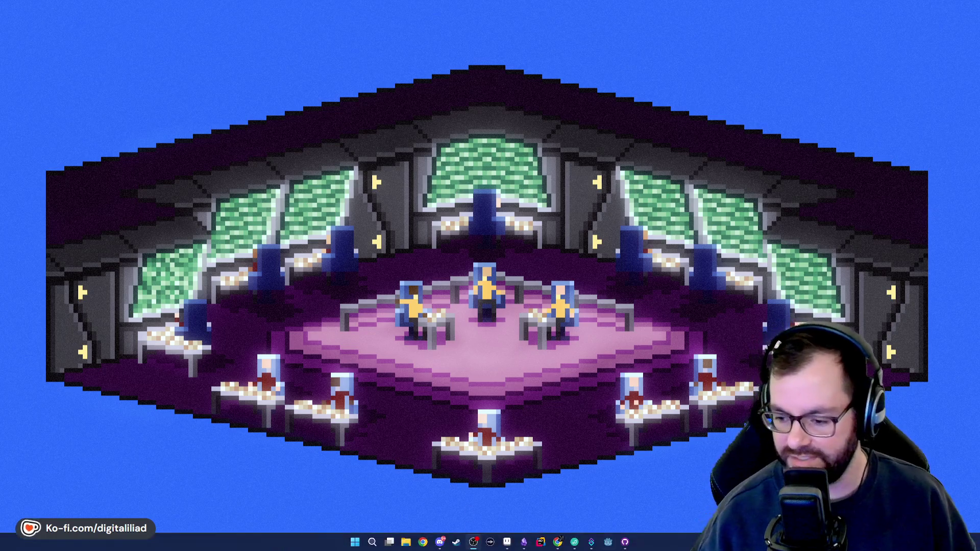
Bring the Obsidian game-jam vault back to the front from the taskbar.
left_click(524, 542)
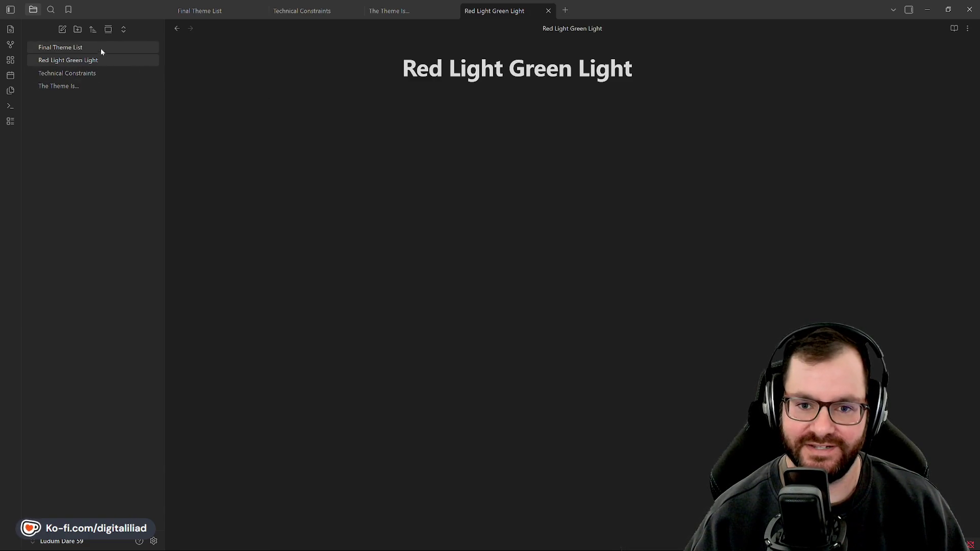
mouse_move(61, 47)
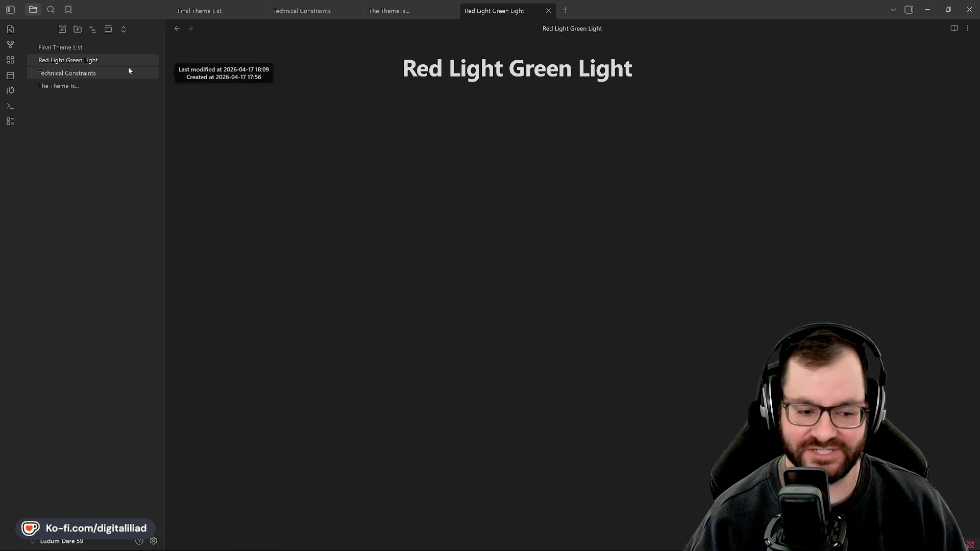
Reread The Theme Is..., fold and unfold the Traffic Simulator bullet, then switch to Red Light Green Light.
left_click(66, 72)
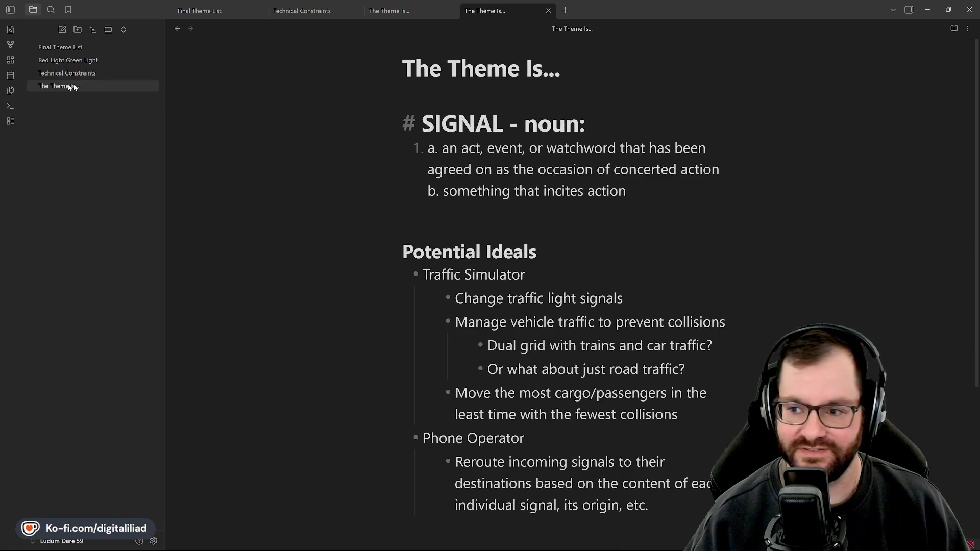
left_click(605, 150)
left_click(422, 122)
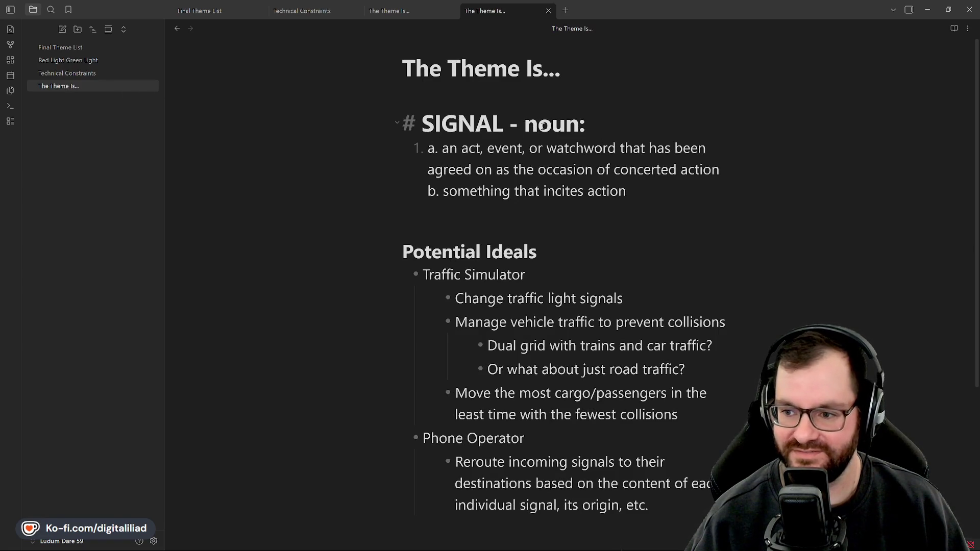
left_click(542, 150)
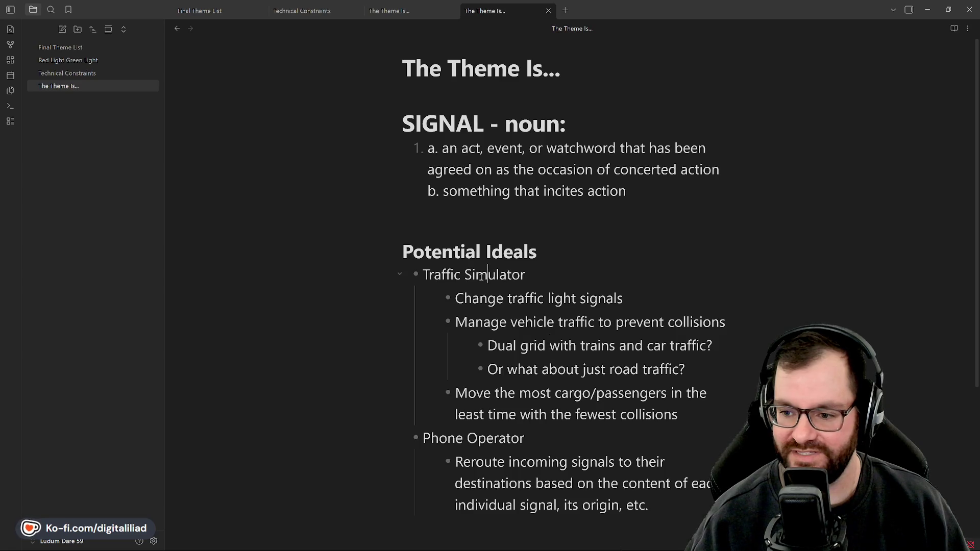
left_click(399, 275)
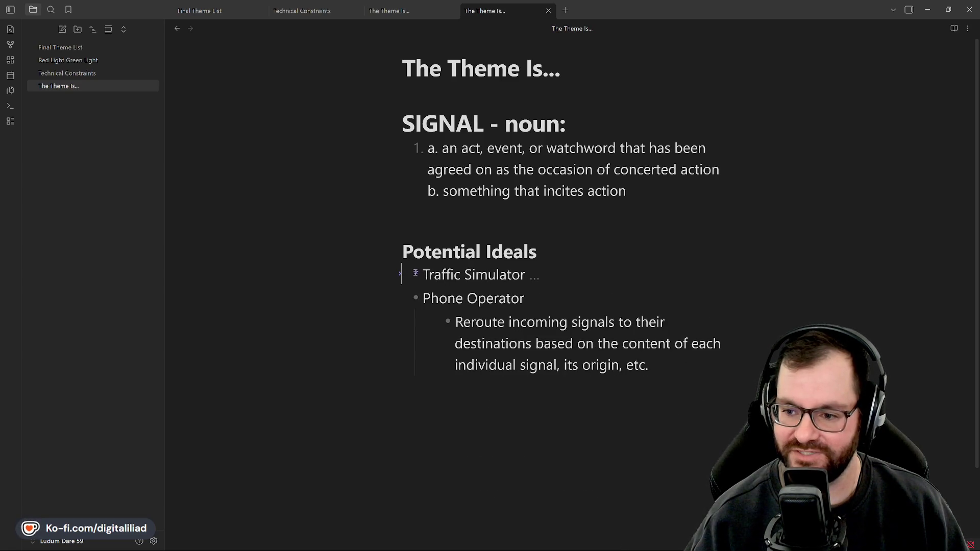
left_click(400, 274)
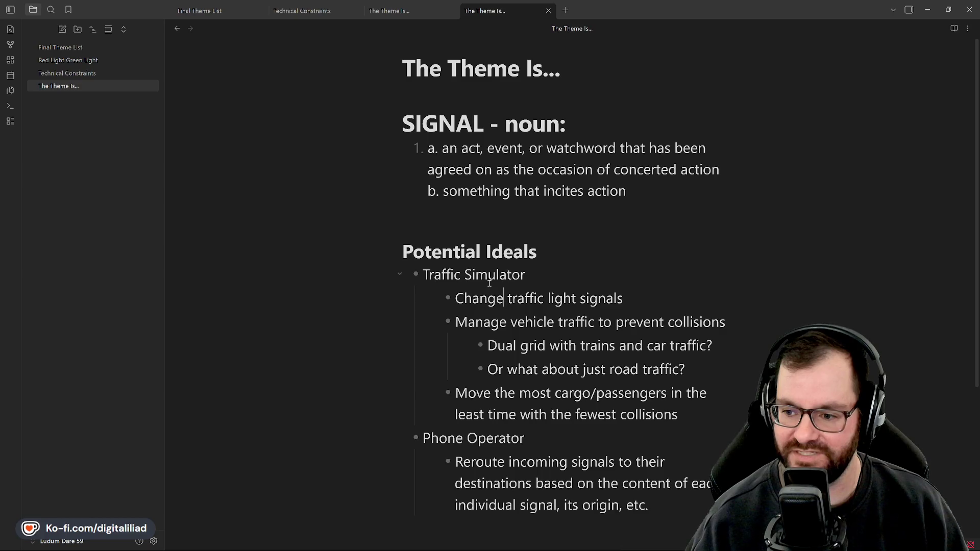
left_click(540, 299)
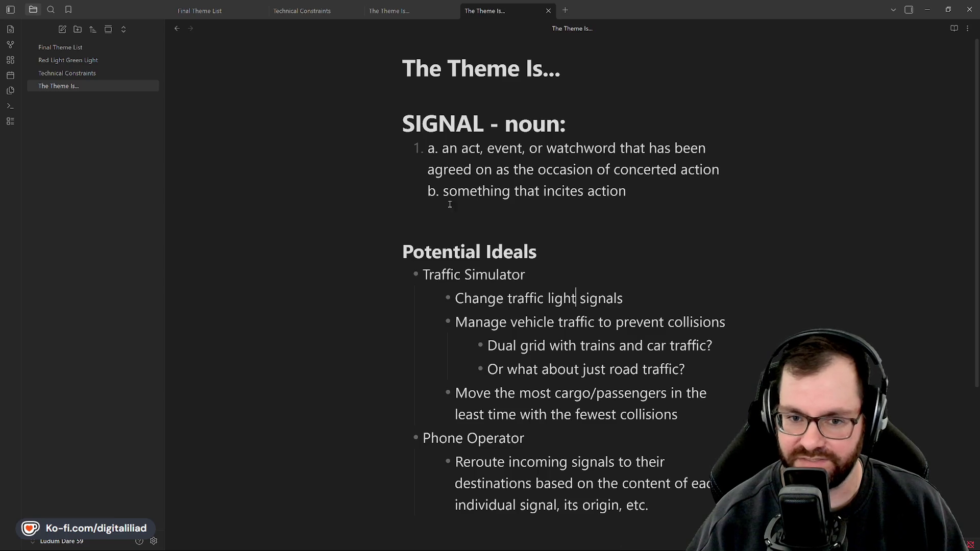
left_click(92, 64)
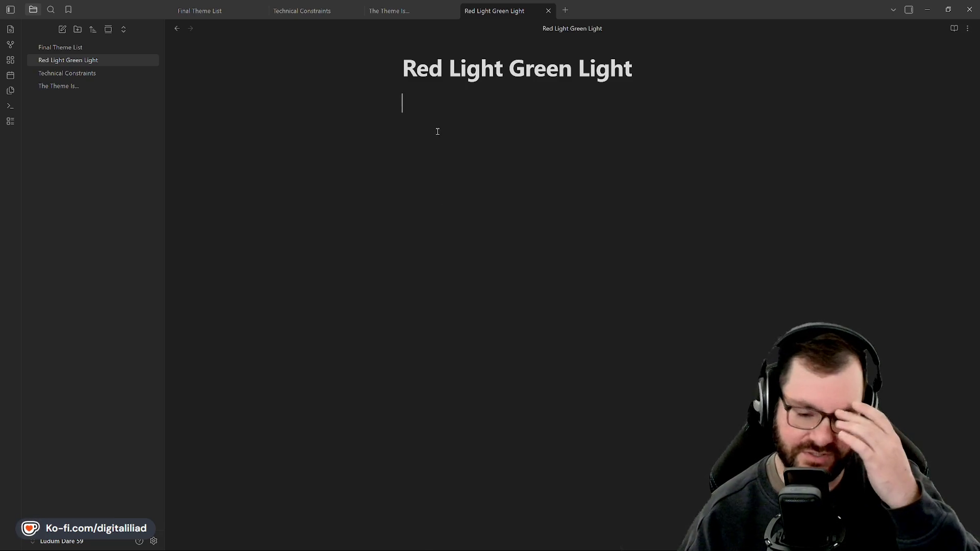
Leave a blank line under the Red Light Green Light title, then revisit Technical Constraints and The Theme Is....
key("Return")
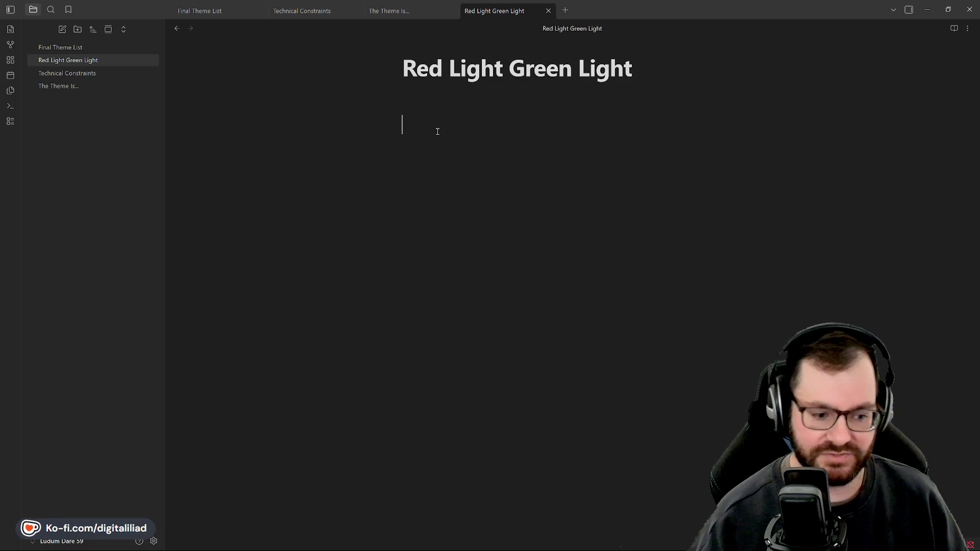
key("BackSpace")
key("Return")
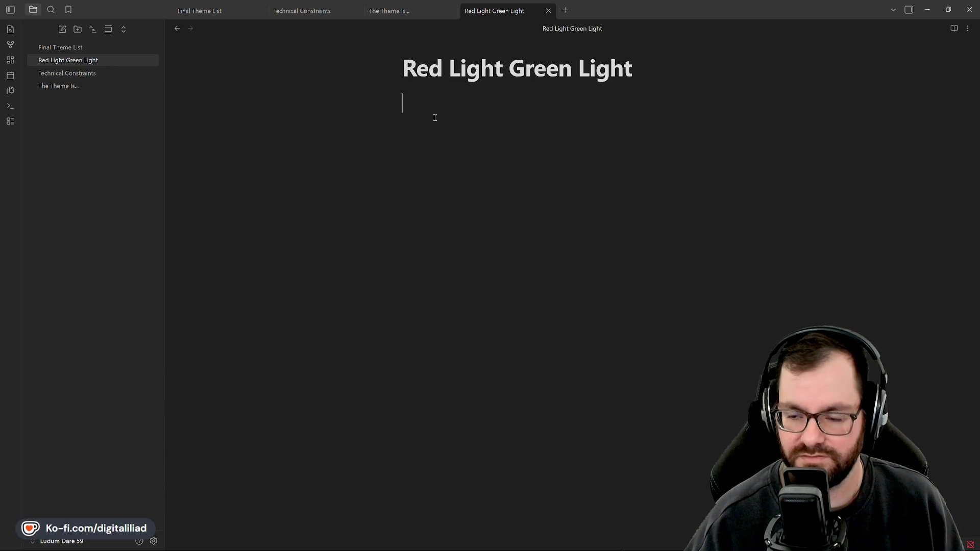
left_click(95, 74)
left_click(118, 86)
scroll(474, 171, "down", 5)
scroll(473, 172, "up", 3)
scroll(556, 304, "up", 2)
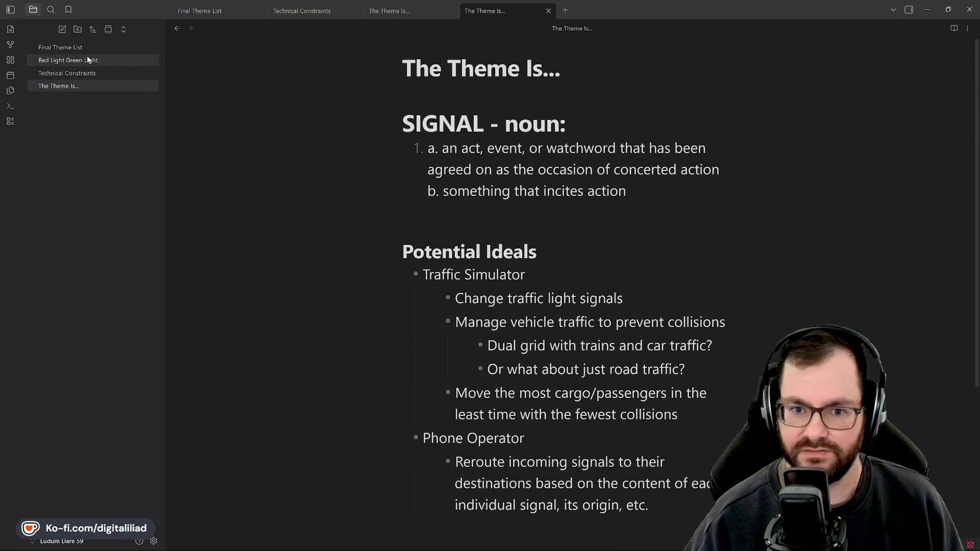
left_click(104, 60)
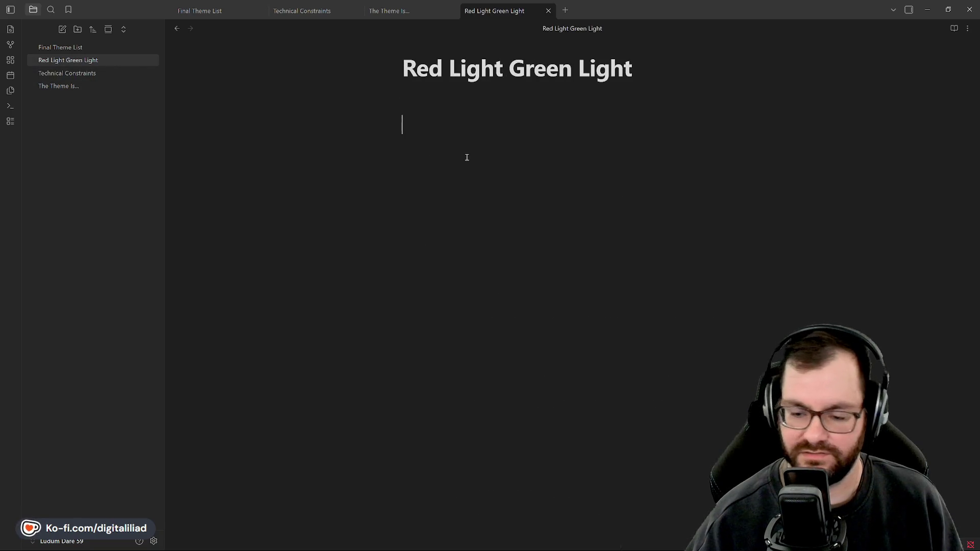
type("Manage road t")
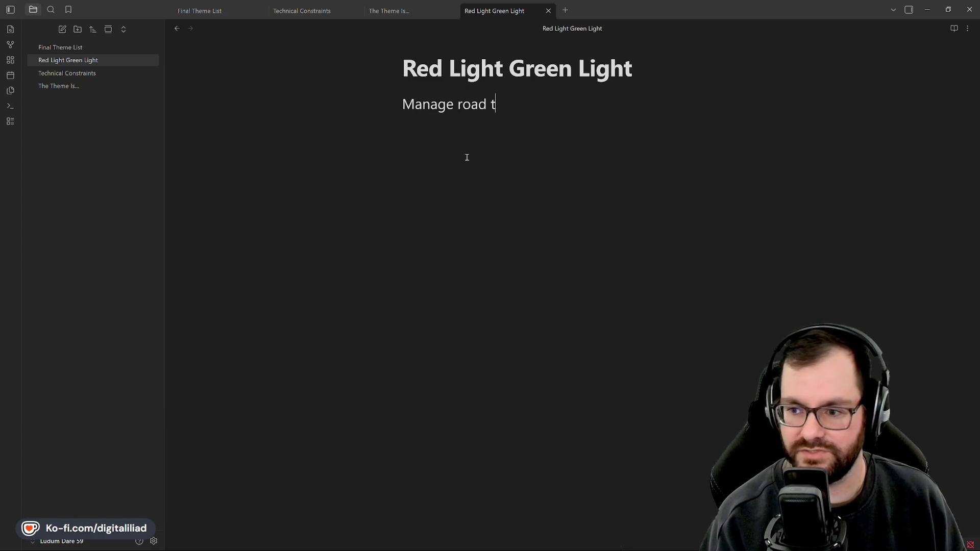
type("raffic to minimize congestion")
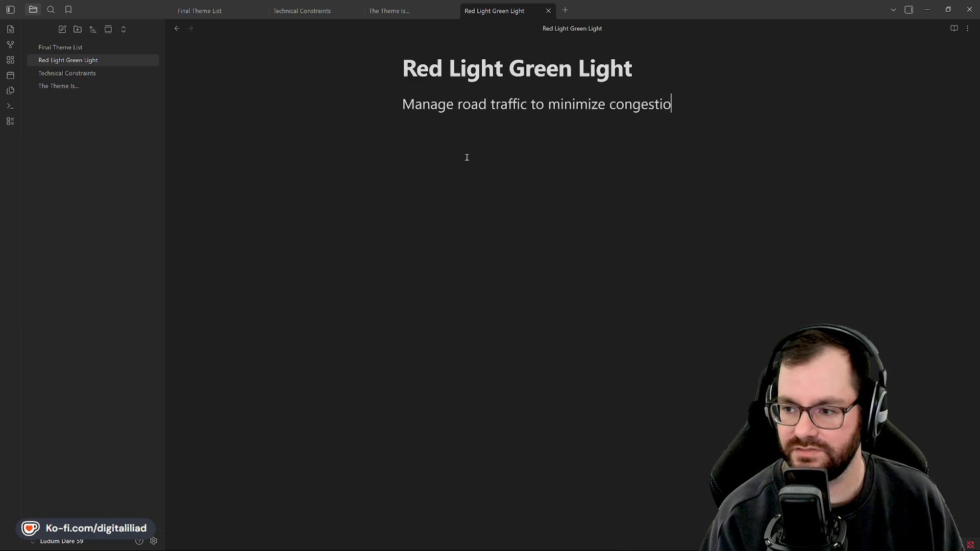
type(".")
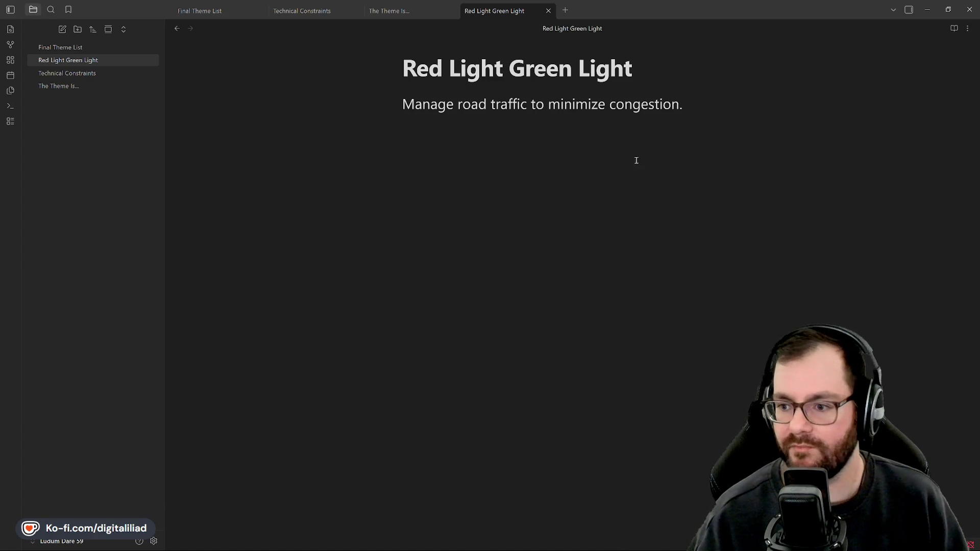
key("Return")
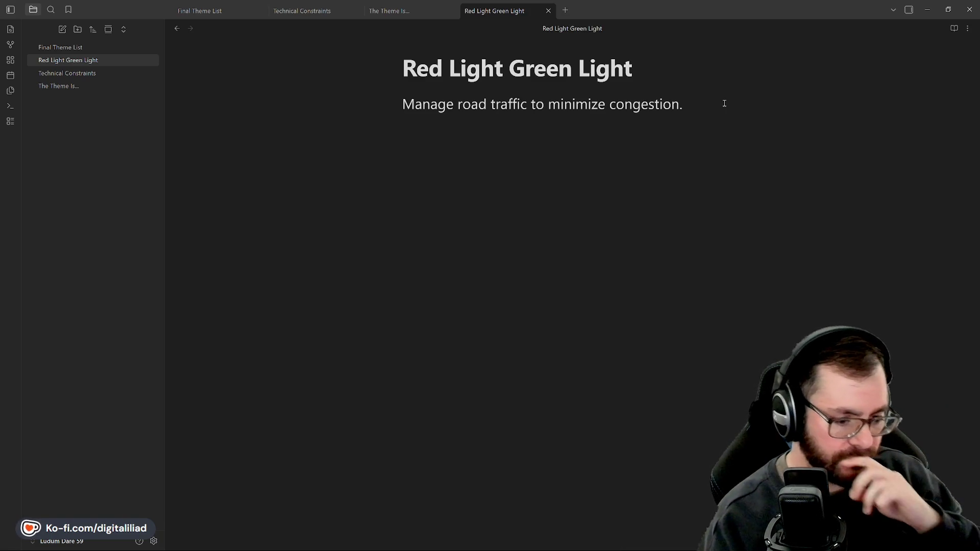
key("Return")
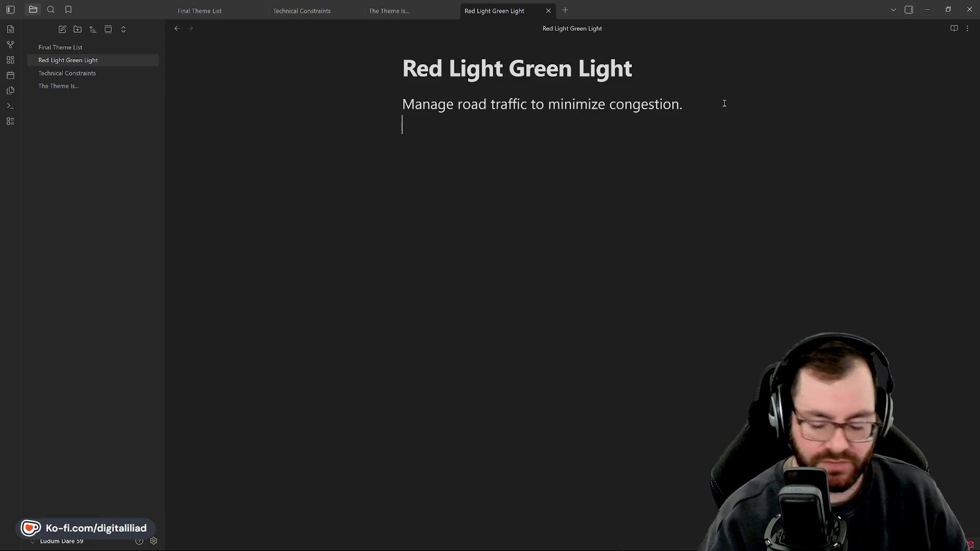
type("Traffic f")
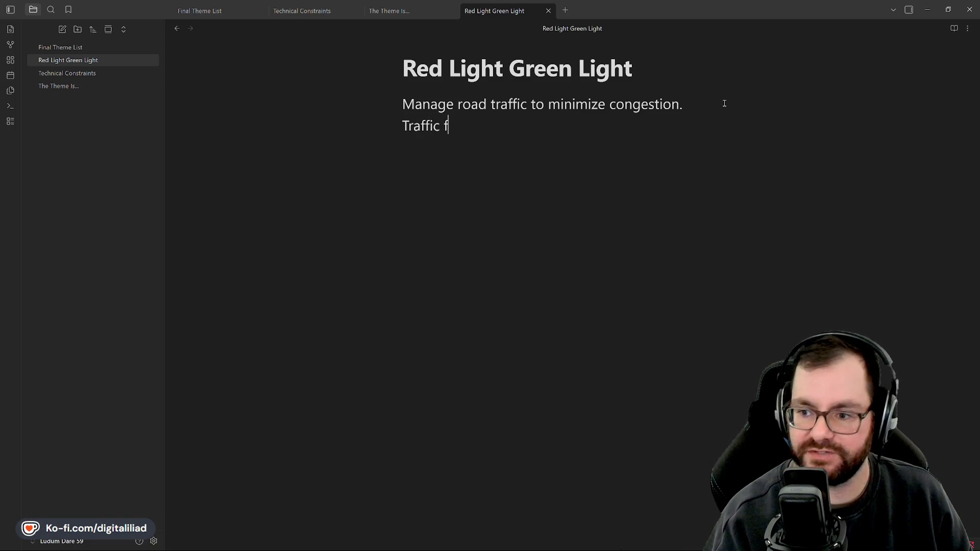
type("lows in from offscreen and ")
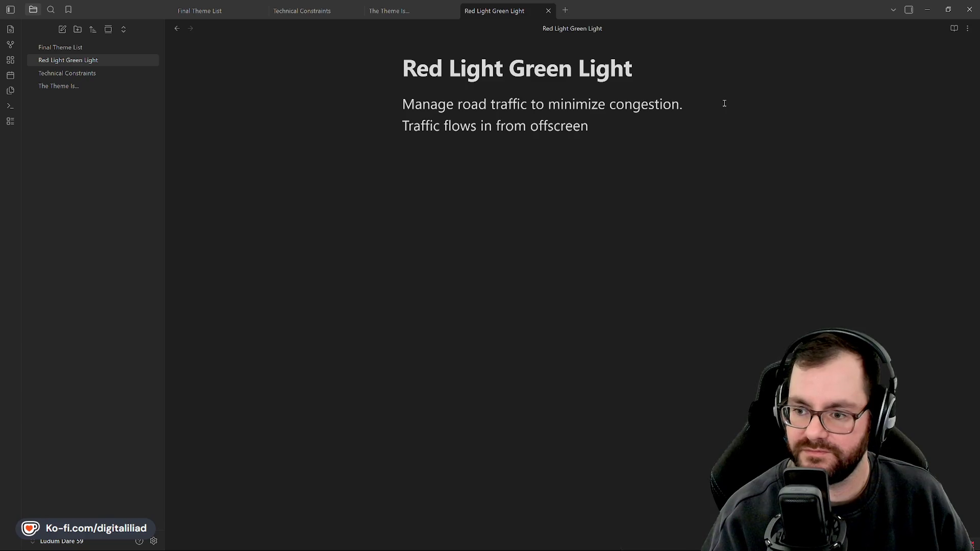
type("you get points for each vehicle")
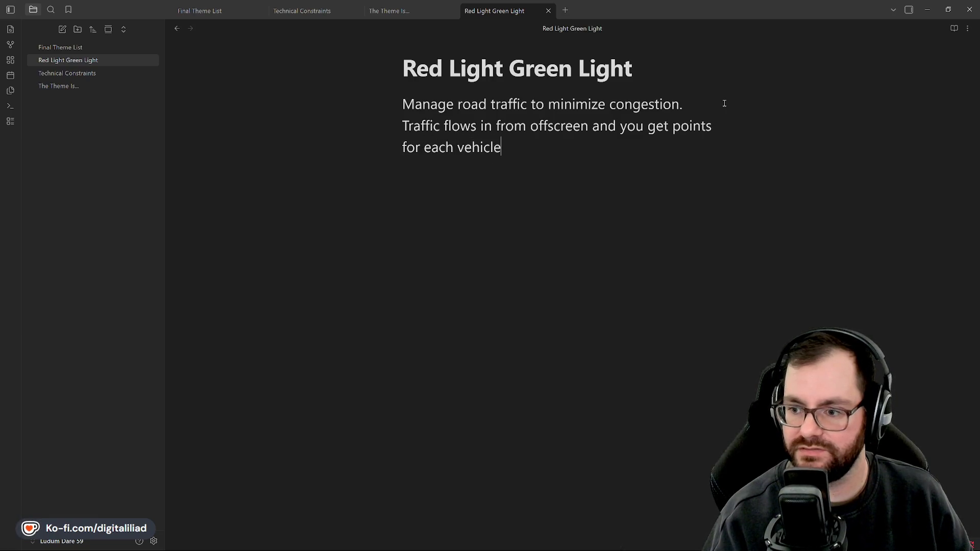
Write that traffic flows in from offscreen and exiting vehicles earn points, then begin 'You lose points'.
key("BackSpace")
key("BackSpace")
key("BackSpace")
key("BackSpace")
key("BackSpace")
type("able to ")
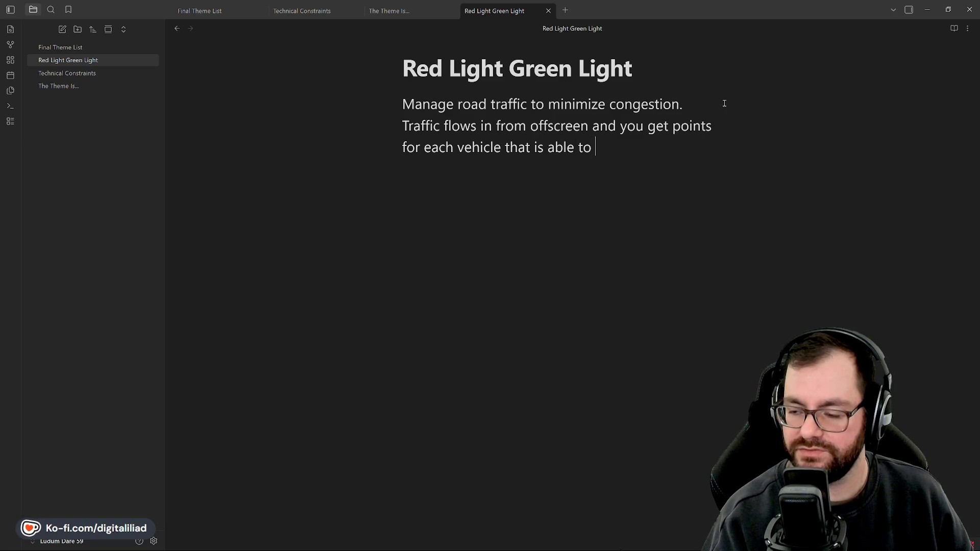
type("then exit the screen")
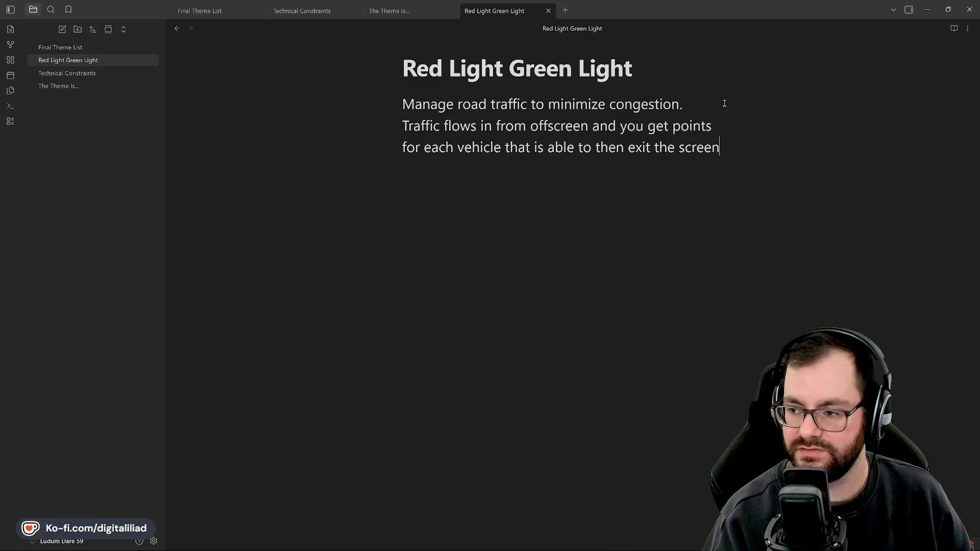
type(".")
key("Return")
type("You lose points")
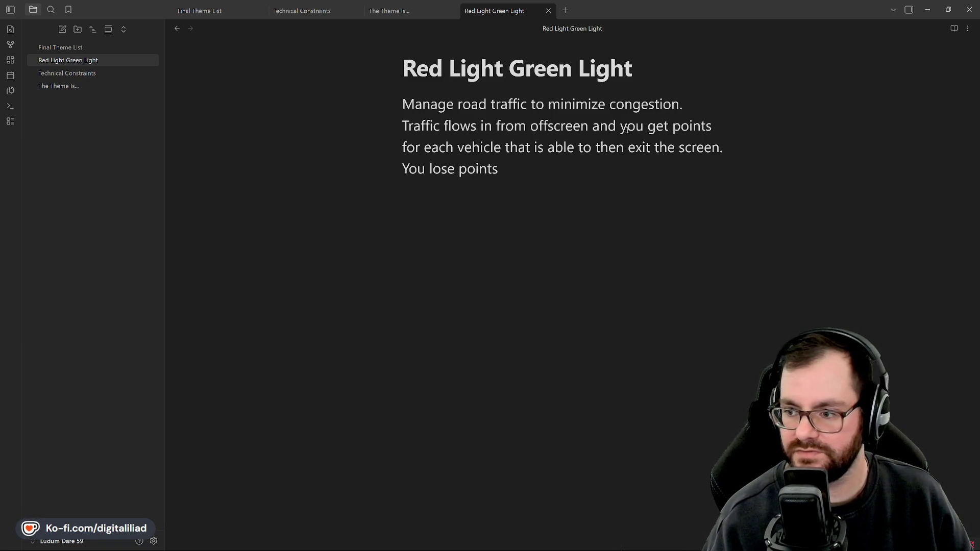
Split the sentence into 'You gain points', add 'off' before 'the screen', and continue the collision sentence.
double_click(605, 129)
key("BackSpace")
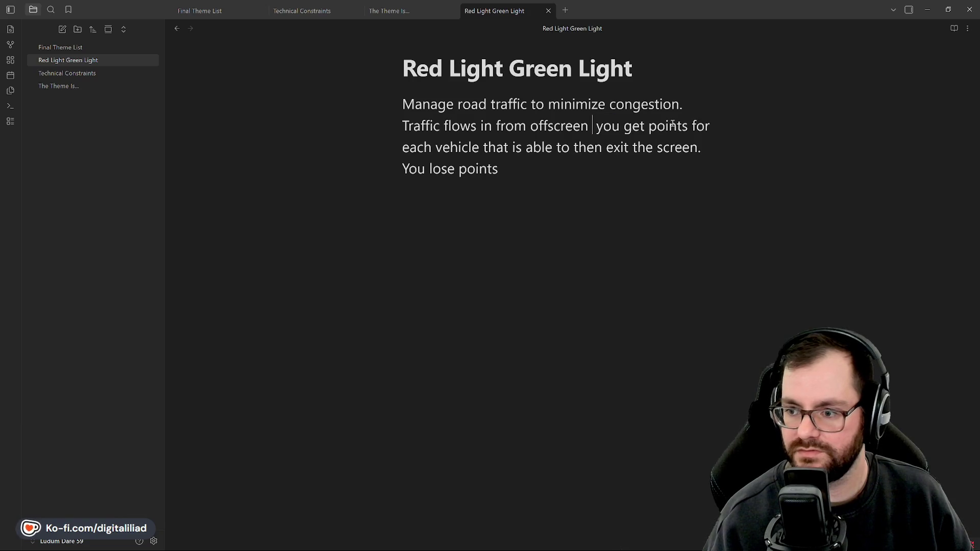
type(".")
key("Right")
key("Delete")
type("Y")
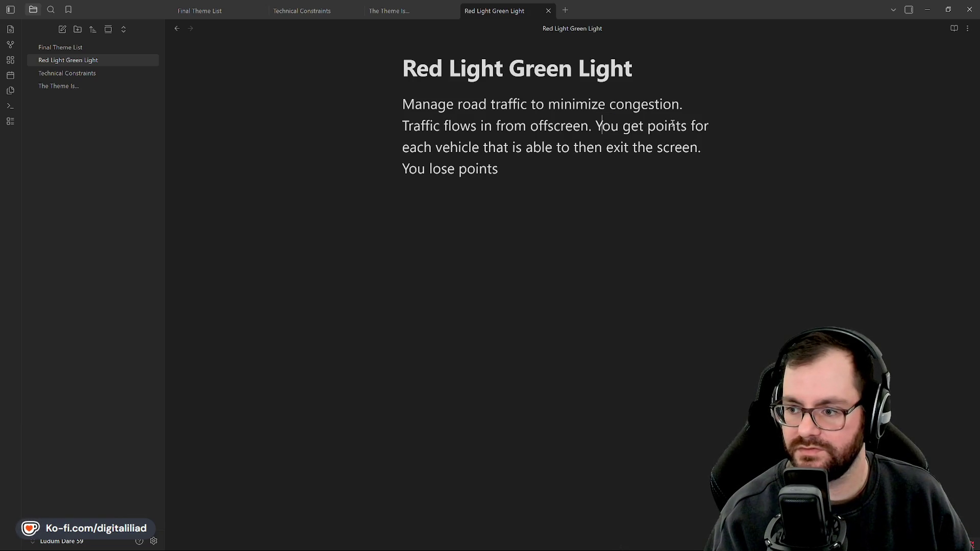
key("Right")
key("Right")
key("Right")
key("BackSpace")
key("BackSpace")
type("ain")
left_click(550, 171)
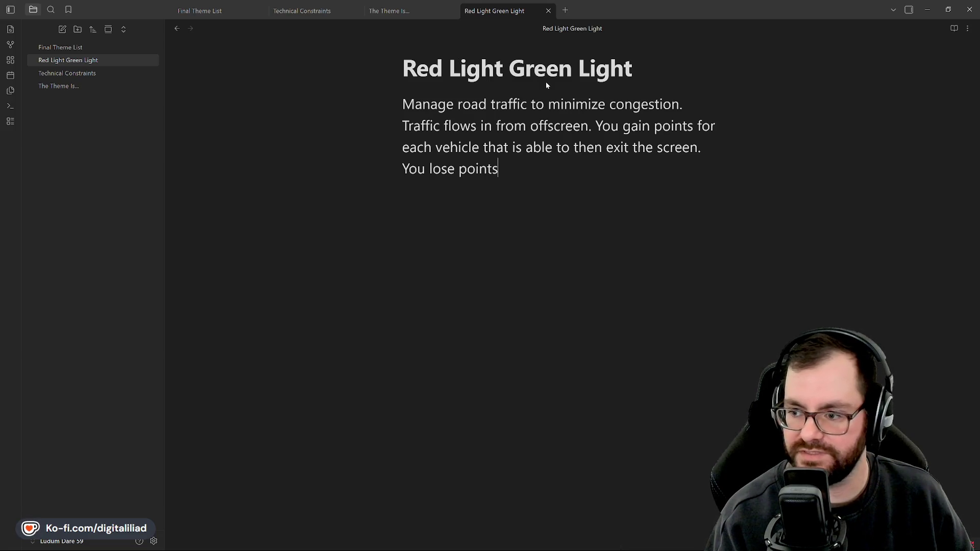
left_click(633, 147)
type("off ")
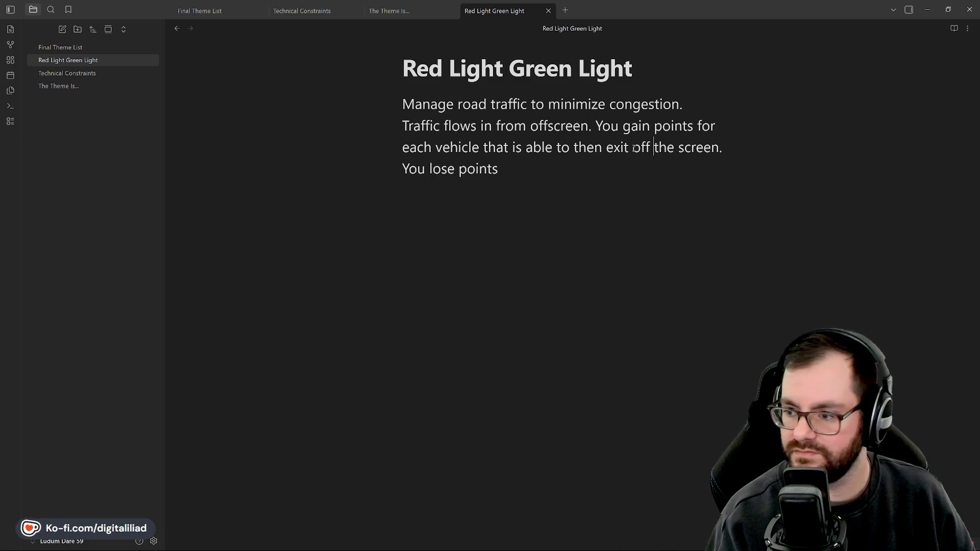
type(" for ea")
type("ch vehicle collision.")
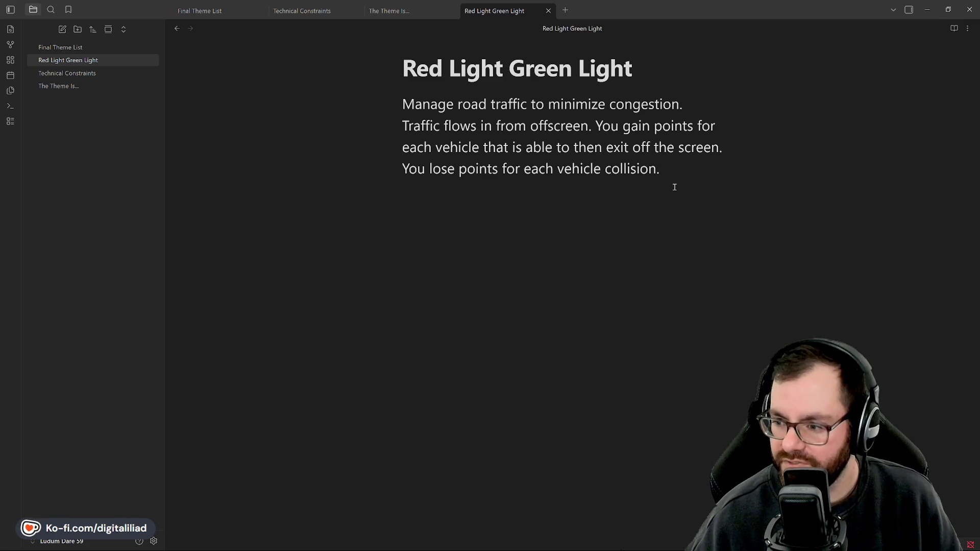
type("Should you lose points for")
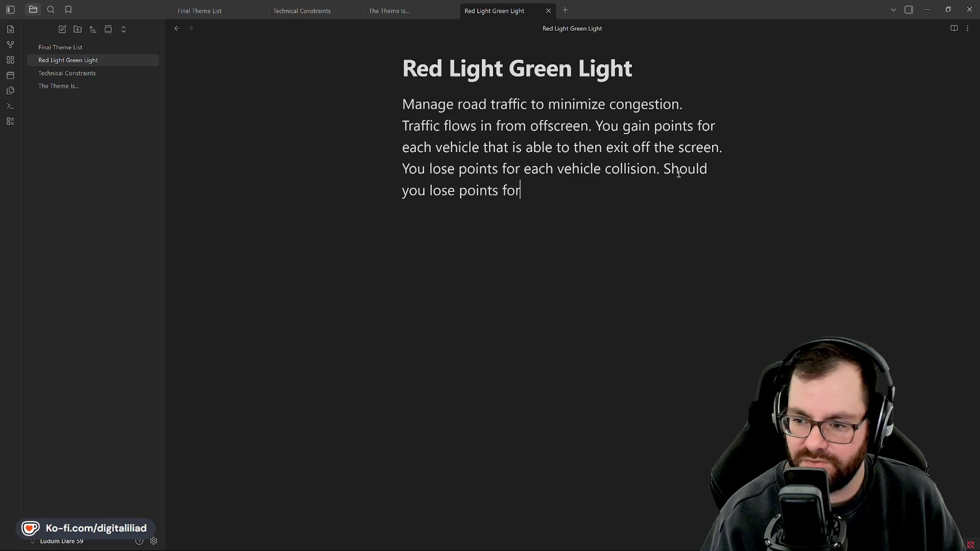
type(" congestion")
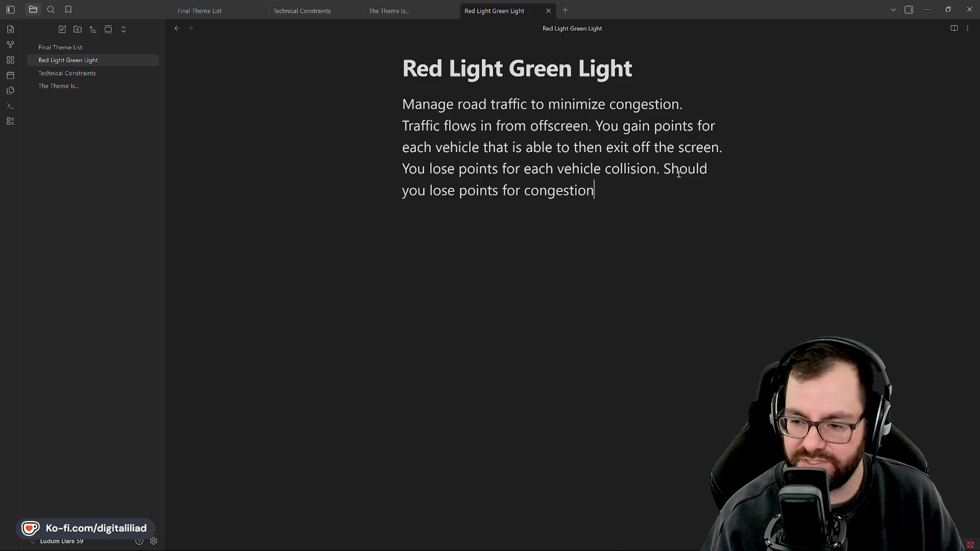
Write 'Should you lose points for backups offscreen? Maybe?', rewording congestion to backups.
key("BackSpace")
key("BackSpace")
key("BackSpace")
type("back")
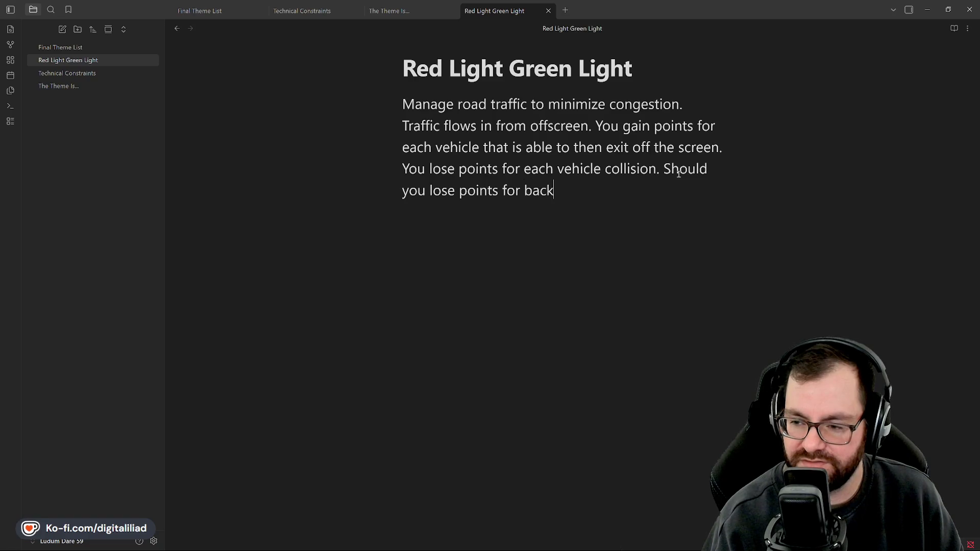
type("ups offscren")
key("BackSpace")
type("en? Maybe?")
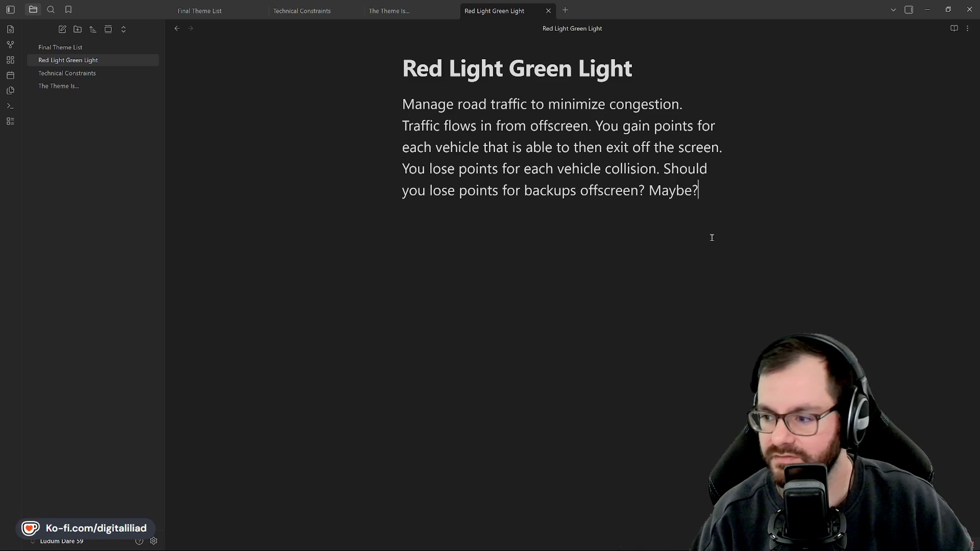
Add 'What about an ever-increasing traffic quota?' and start a new paragraph below it.
key("Return")
type("What about an ever-increasing traffic quota?")
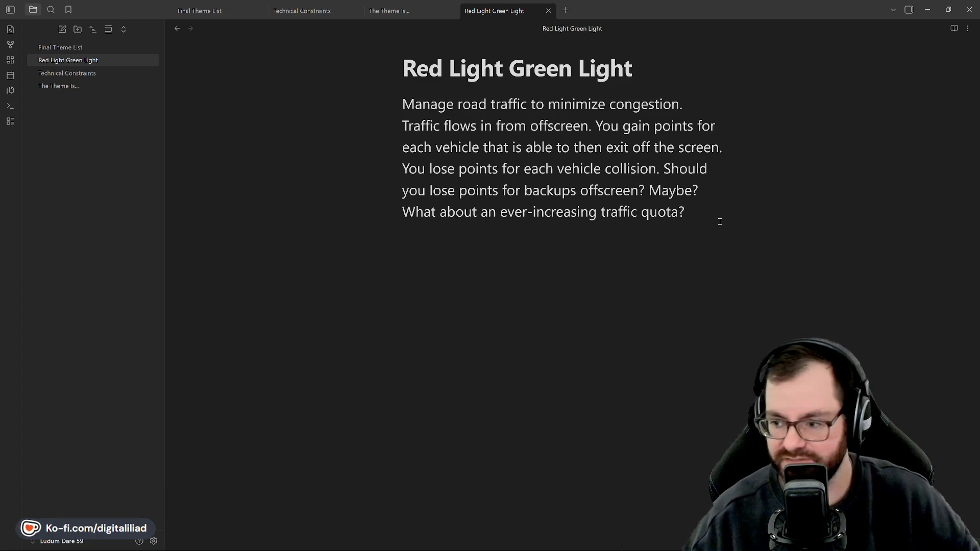
key("Return")
key("Return")
type("Yo")
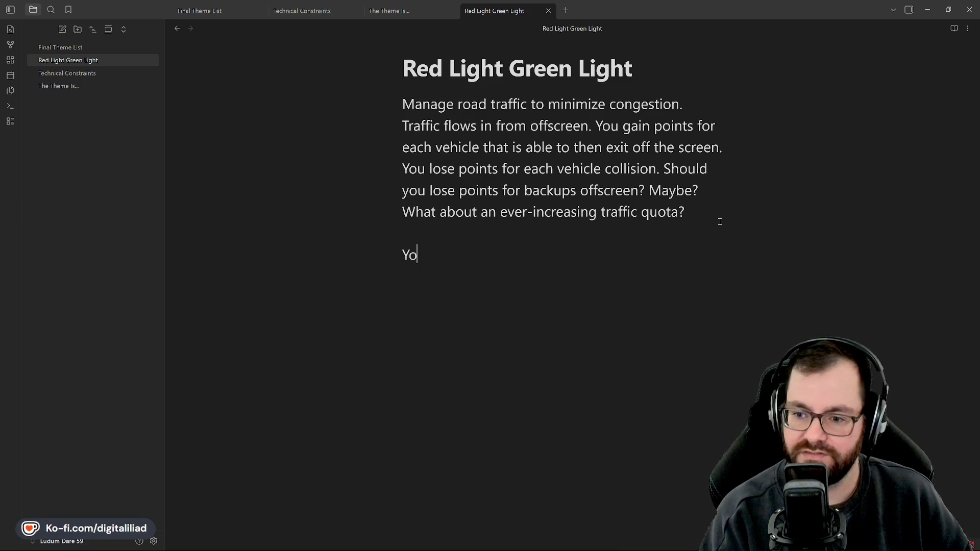
type("Do you click through light cycle states")
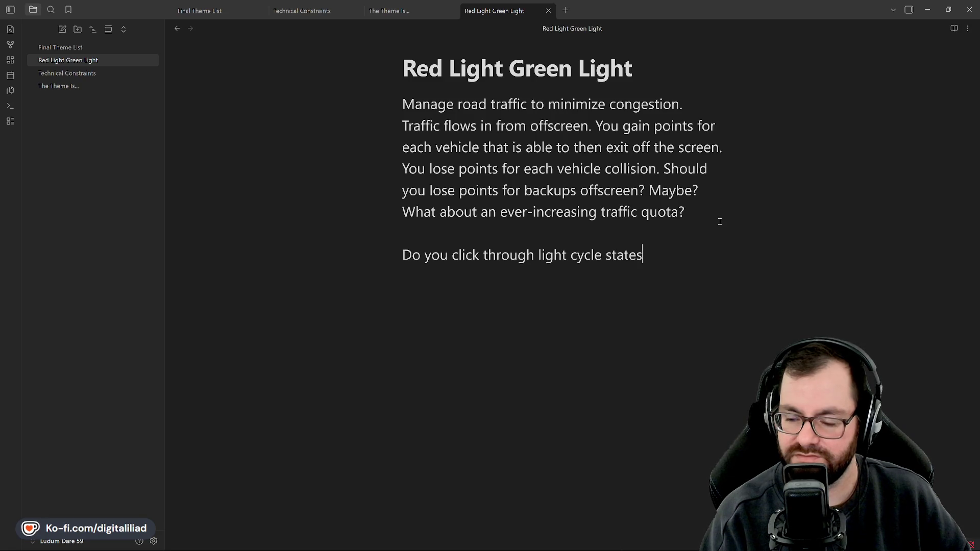
type(" or can you just direc")
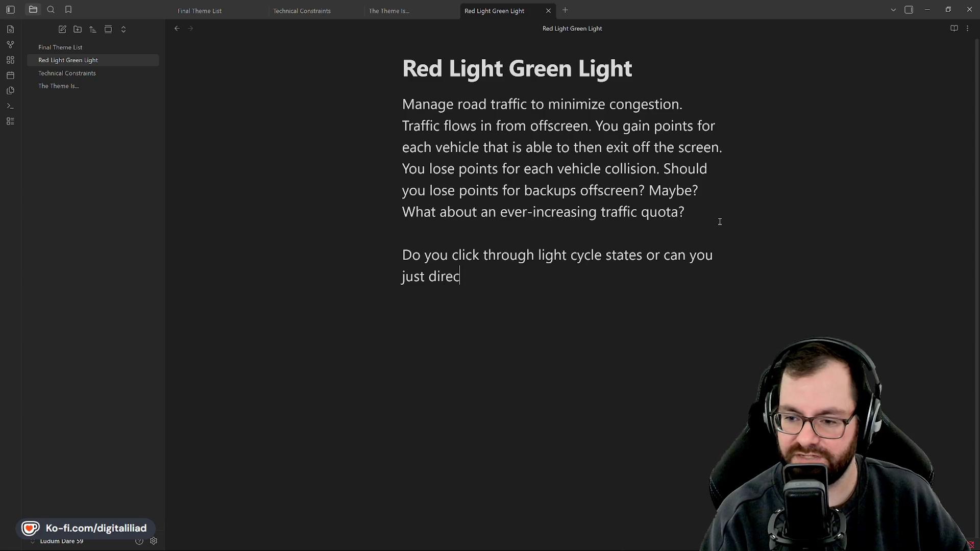
type("tly select one")
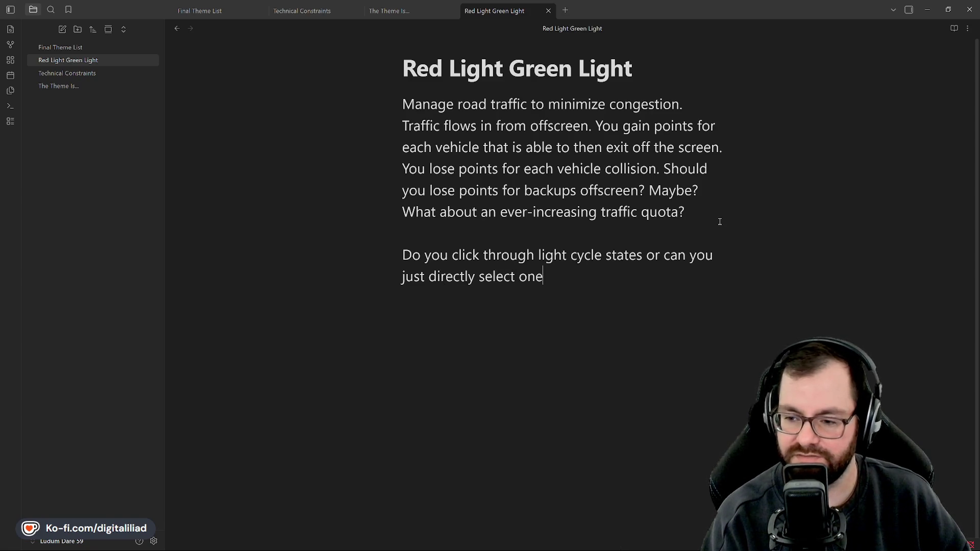
Write the light-cycling idea and the example 'For example, a cycle could be Red -> Green -> Turn.'.
key("Up")
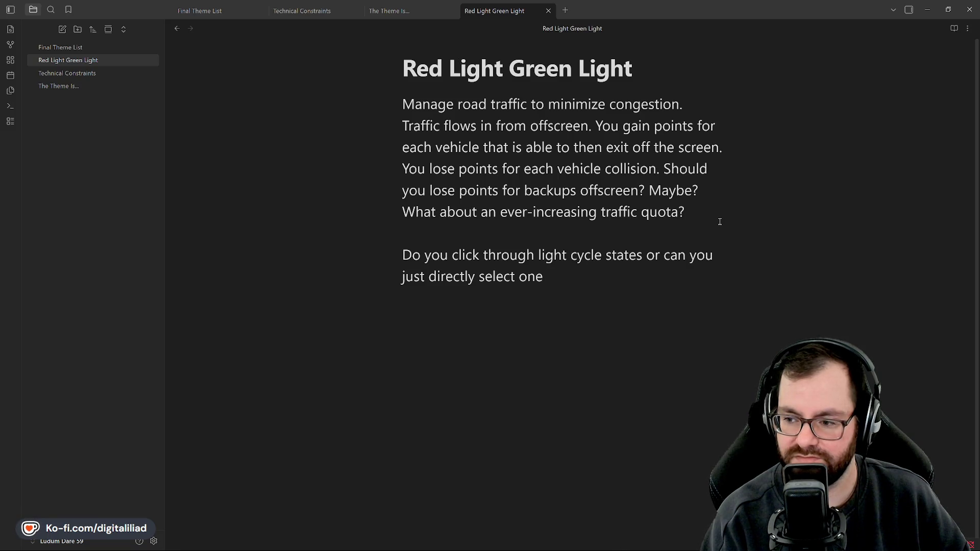
type("? I like the idea of cy")
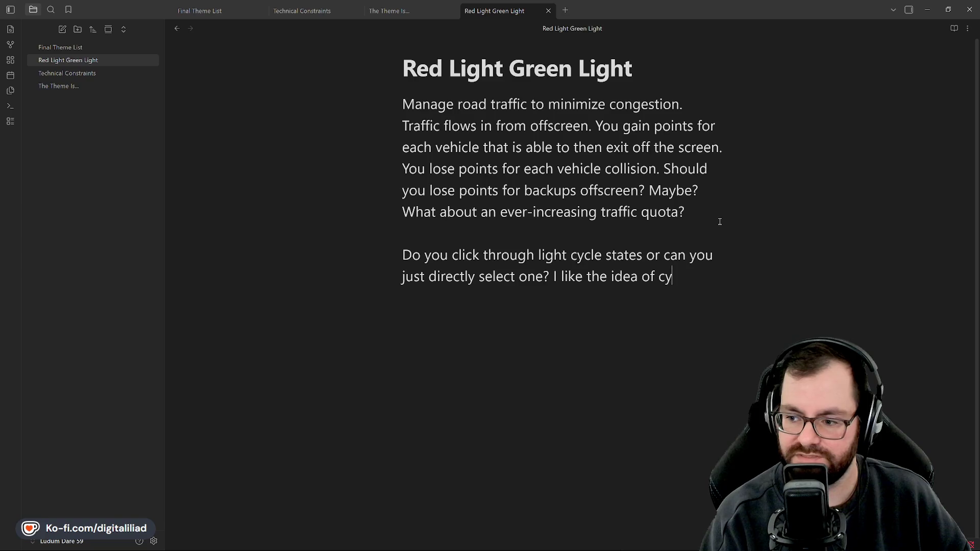
type("cling...")
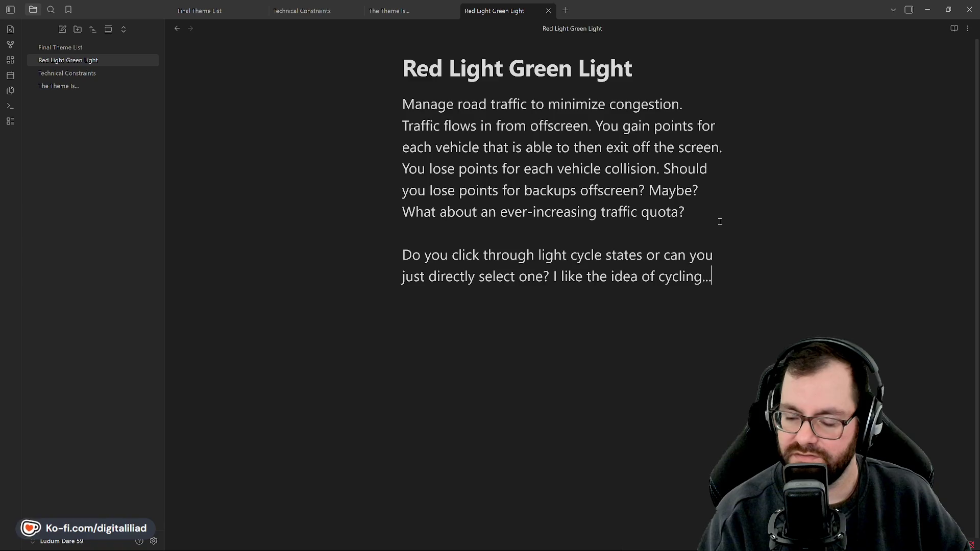
key("Return")
type("For example, a light could be")
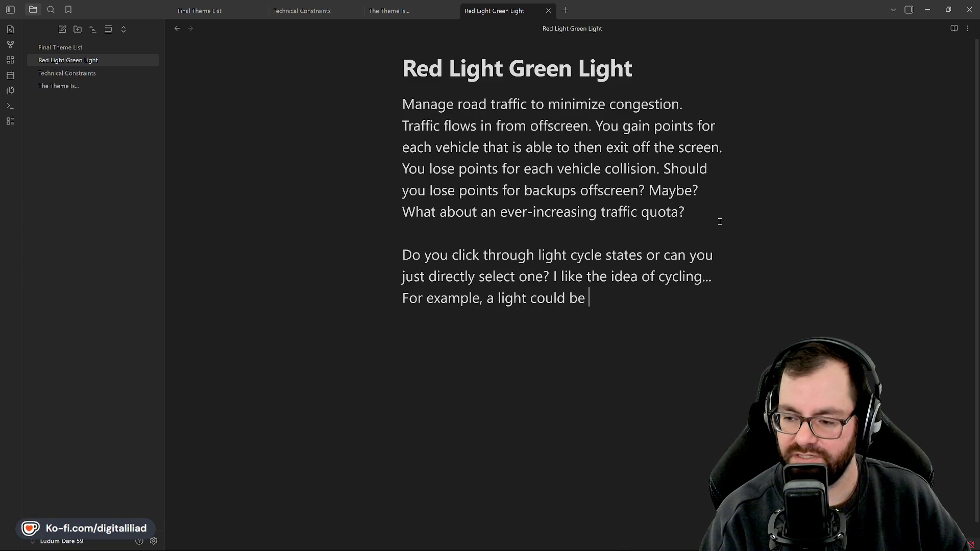
key("BackSpace")
key("BackSpace")
key("BackSpace")
key("BackSpace")
key("BackSpace")
key("BackSpace")
key("BackSpace")
key("BackSpace")
type("cycle could be ")
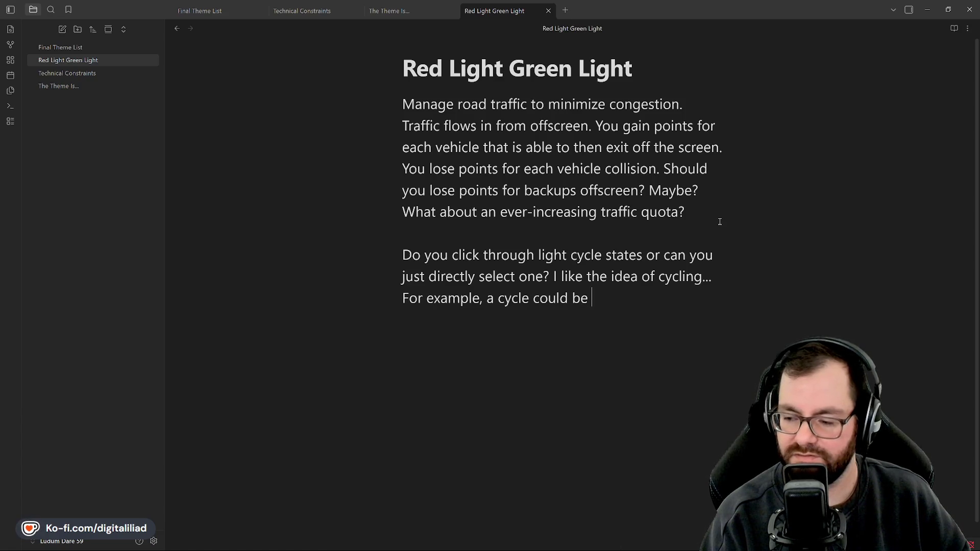
type("Red -> Green-")
key("BackSpace")
type("_")
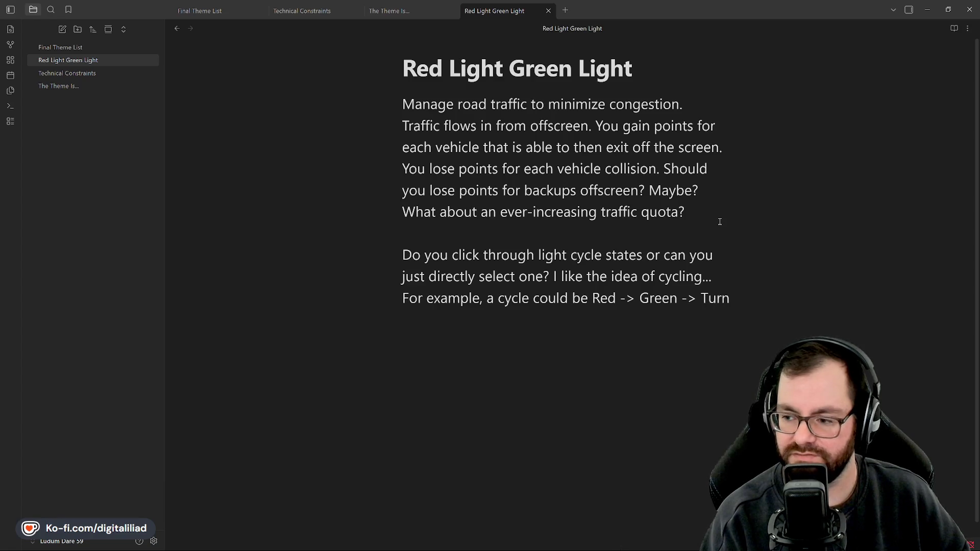
type(".")
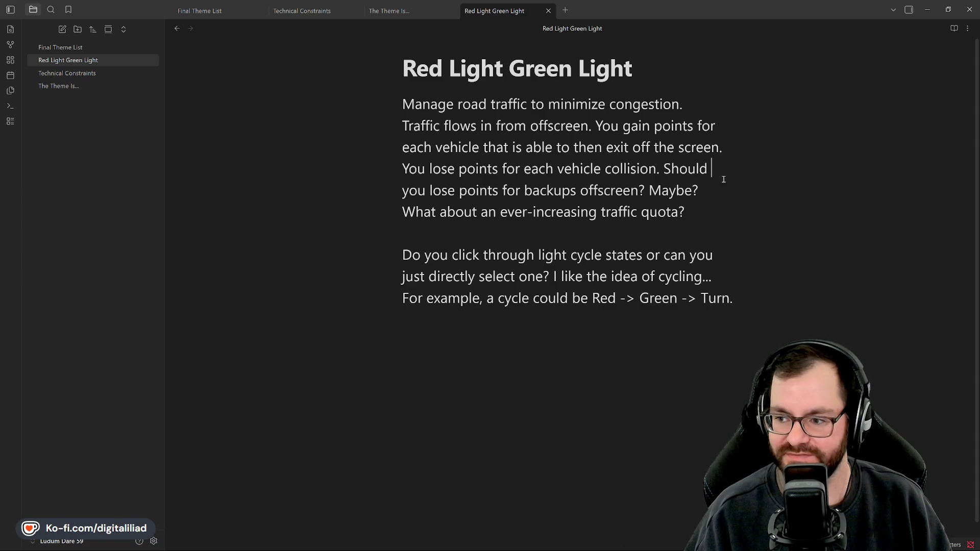
left_click(719, 203)
key("Down")
key("Down")
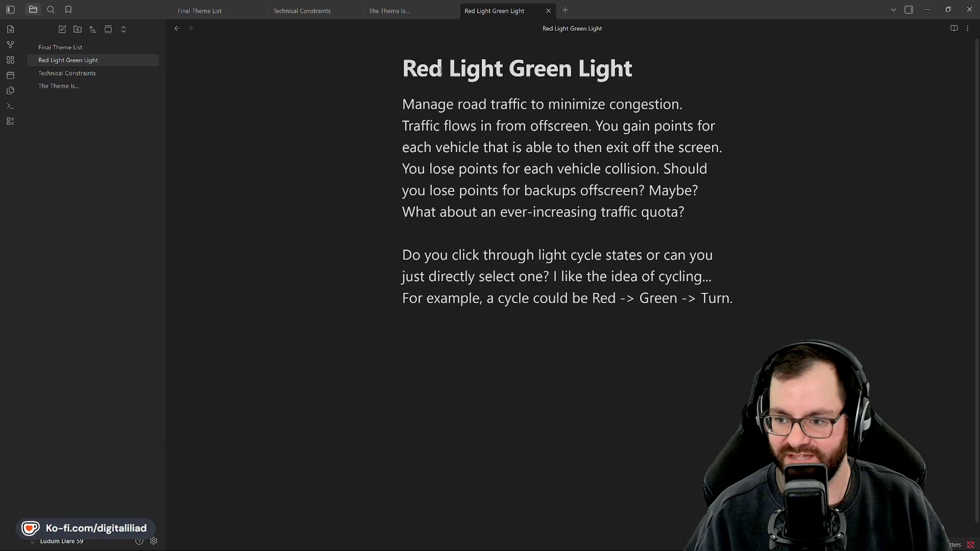
double_click(421, 69)
double_click(475, 69)
left_click(588, 68)
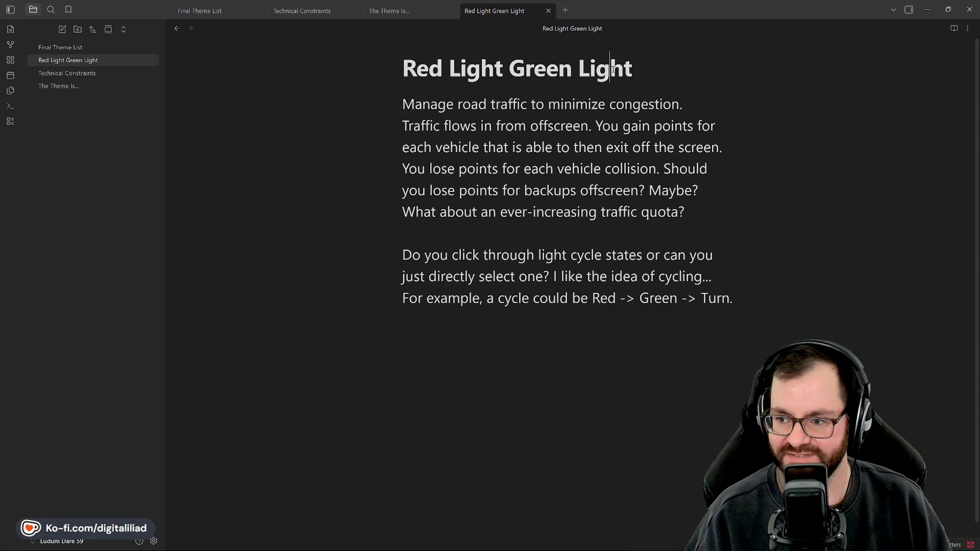
double_click(540, 68)
double_click(476, 69)
double_click(421, 70)
left_click(463, 71)
double_click(474, 70)
double_click(540, 69)
left_click(632, 68)
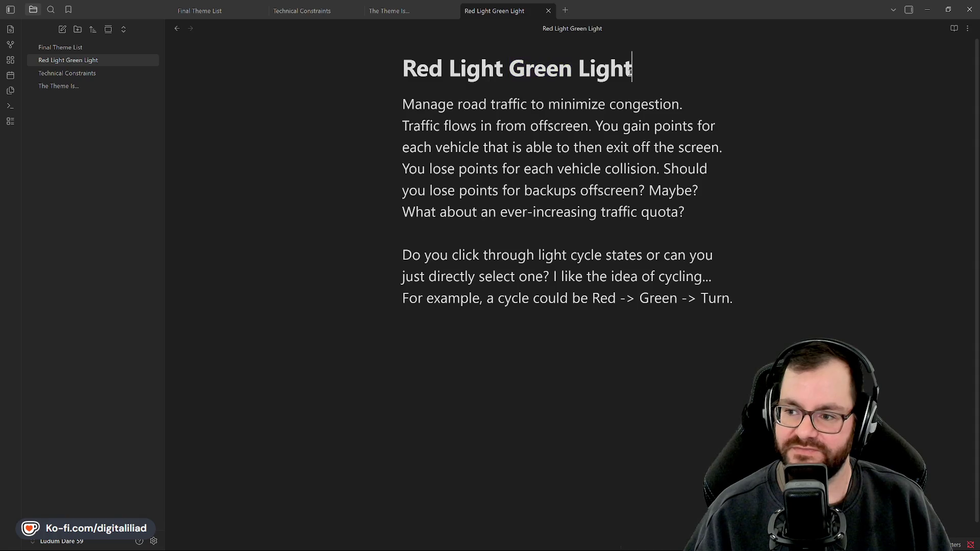
left_click(622, 68)
double_click(622, 68)
left_click(546, 69)
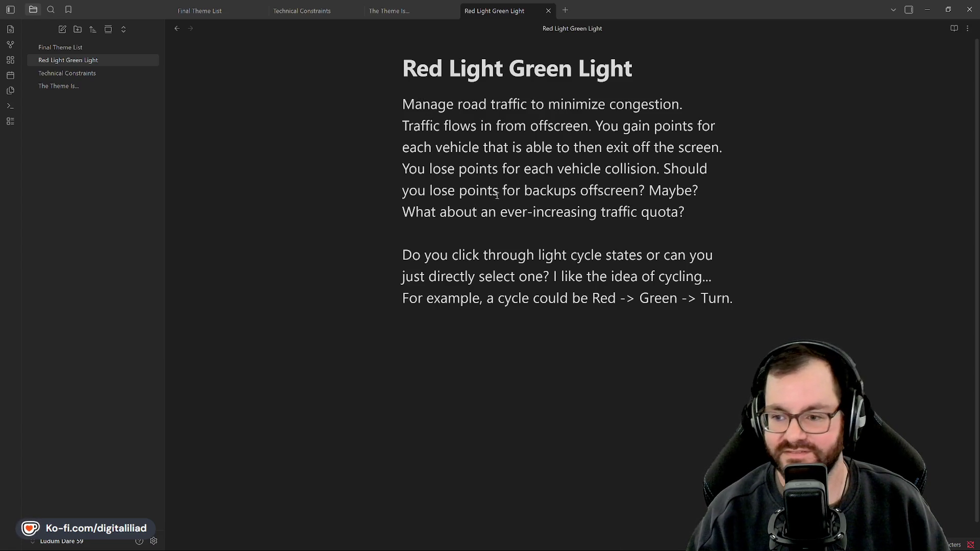
Reread the Red Light Green Light note, moving the caret through its paragraphs without changes.
left_click(504, 240)
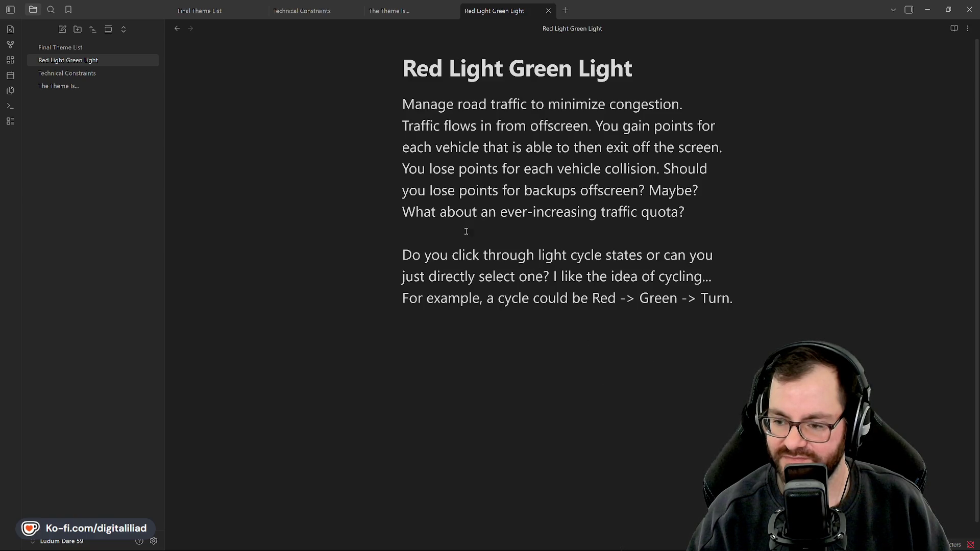
left_click(441, 228)
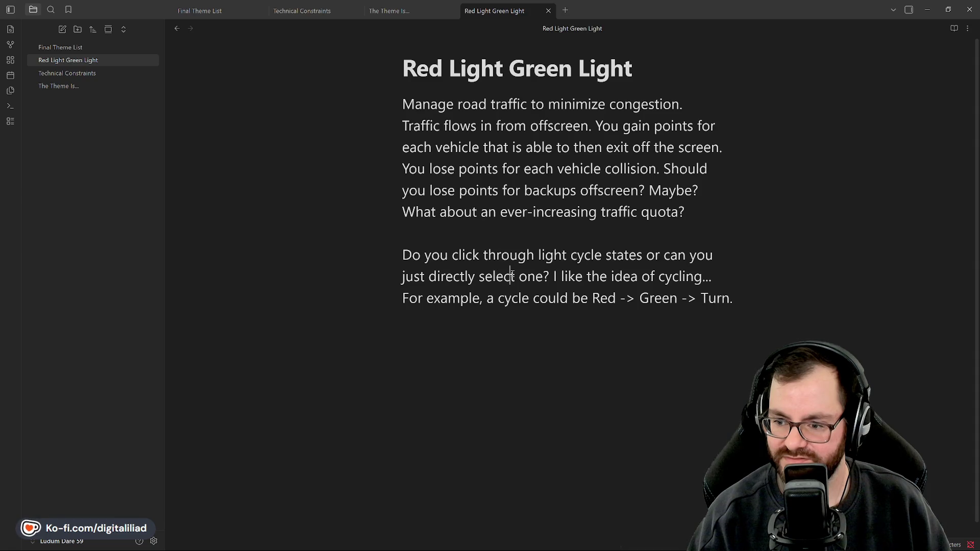
left_click(583, 257)
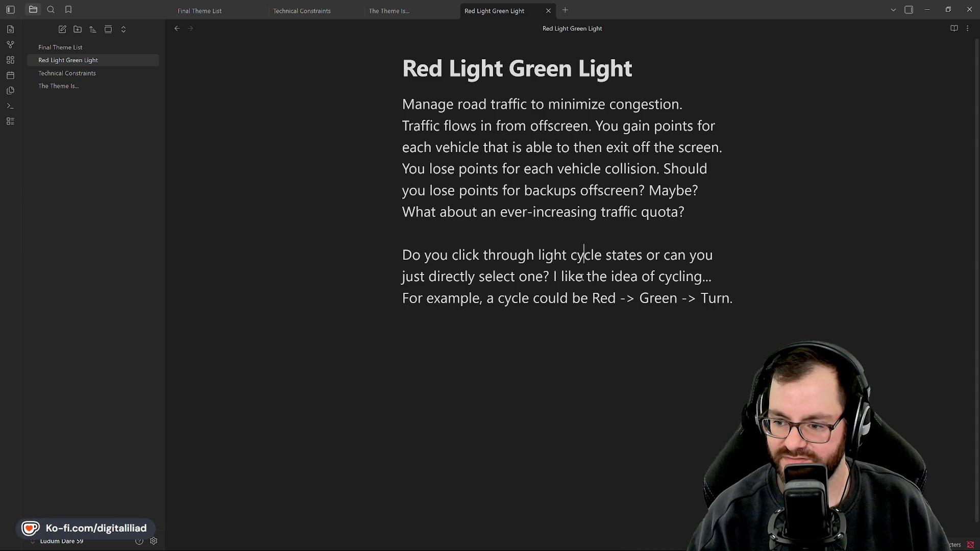
left_click(479, 281)
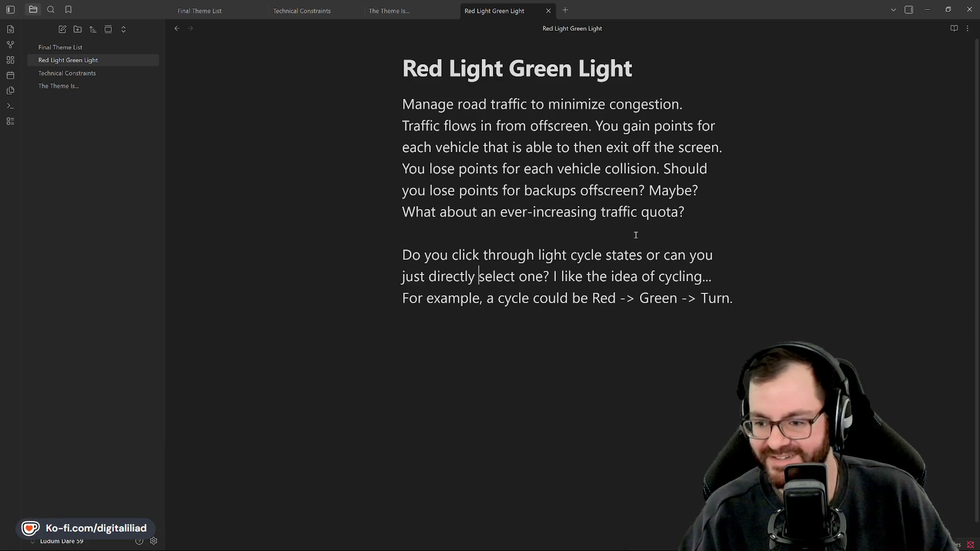
left_click(700, 207)
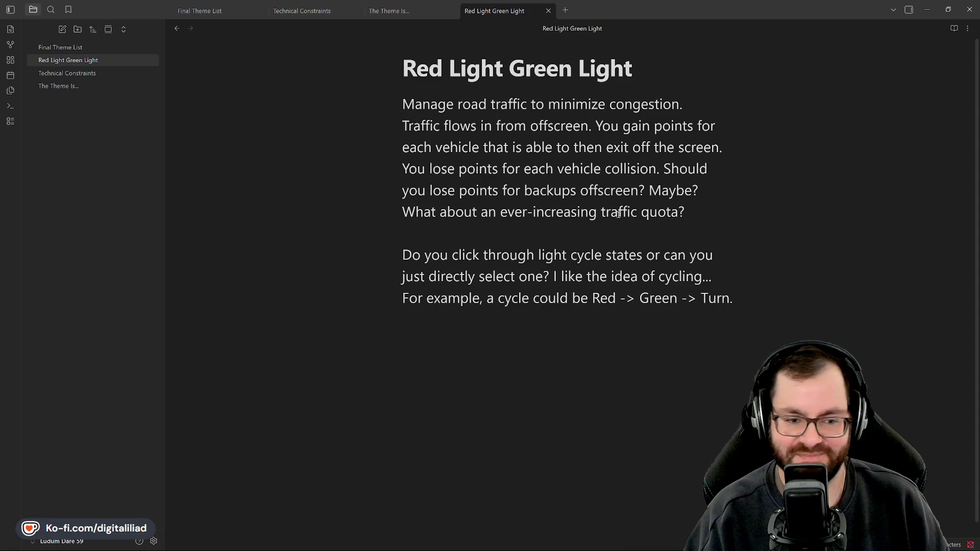
left_click(738, 277)
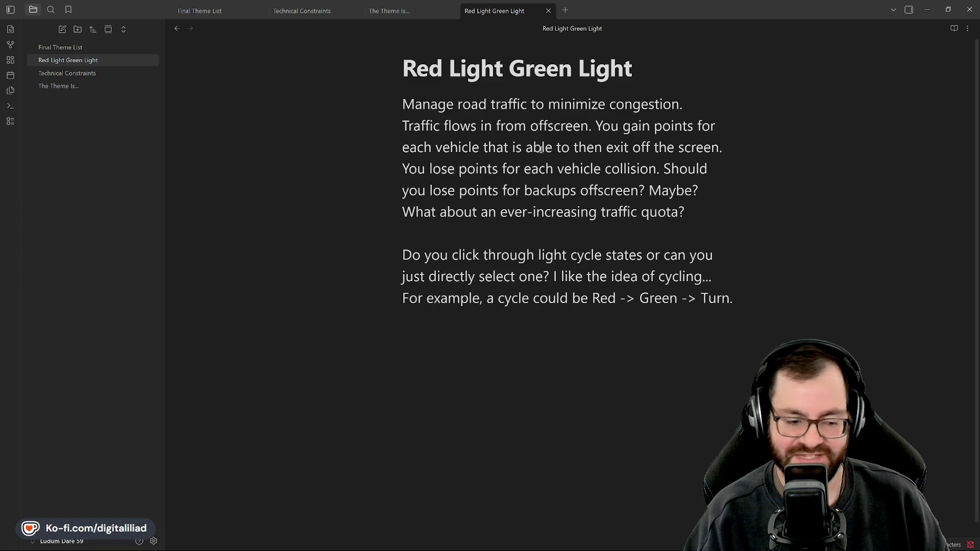
scroll(597, 192, "down", 1)
scroll(674, 261, "up", 1)
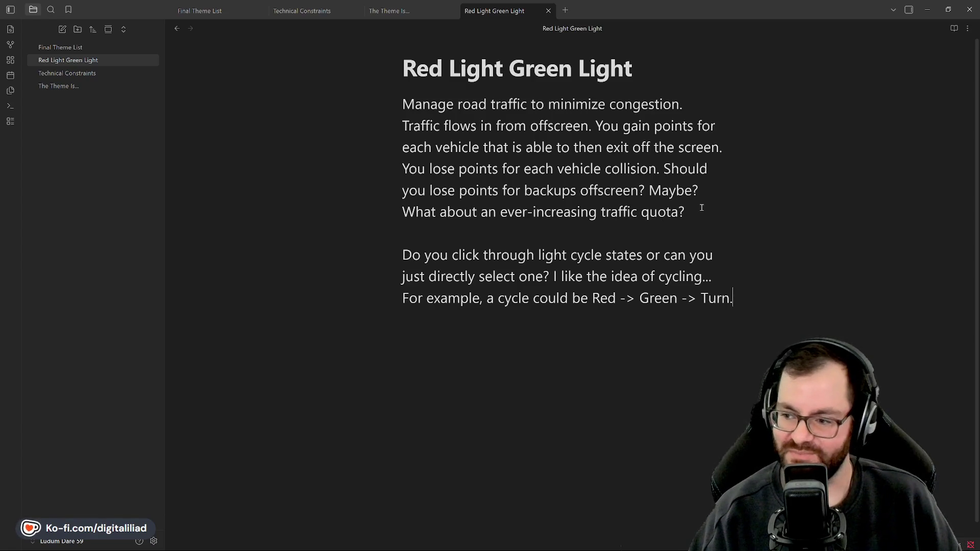
left_click(734, 142)
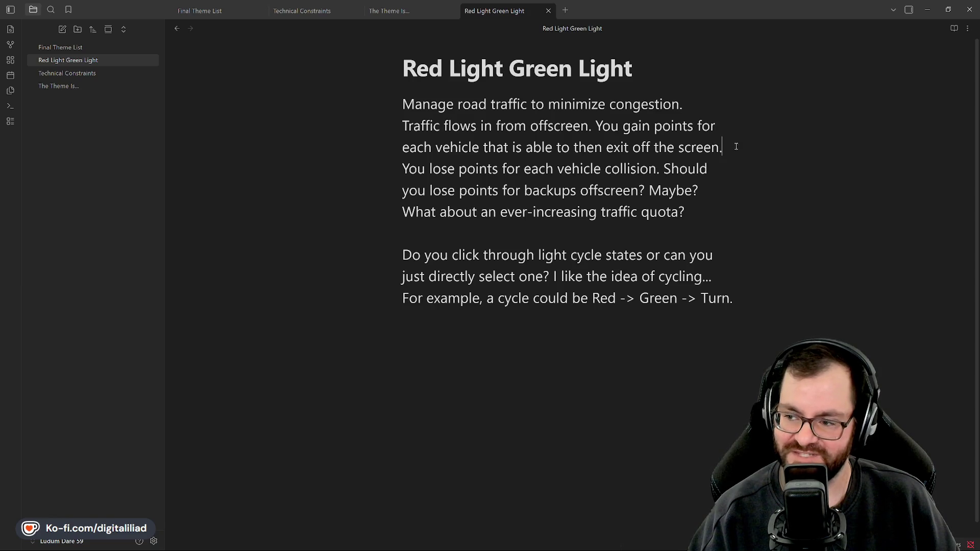
key("Down")
key("Down")
key("Down")
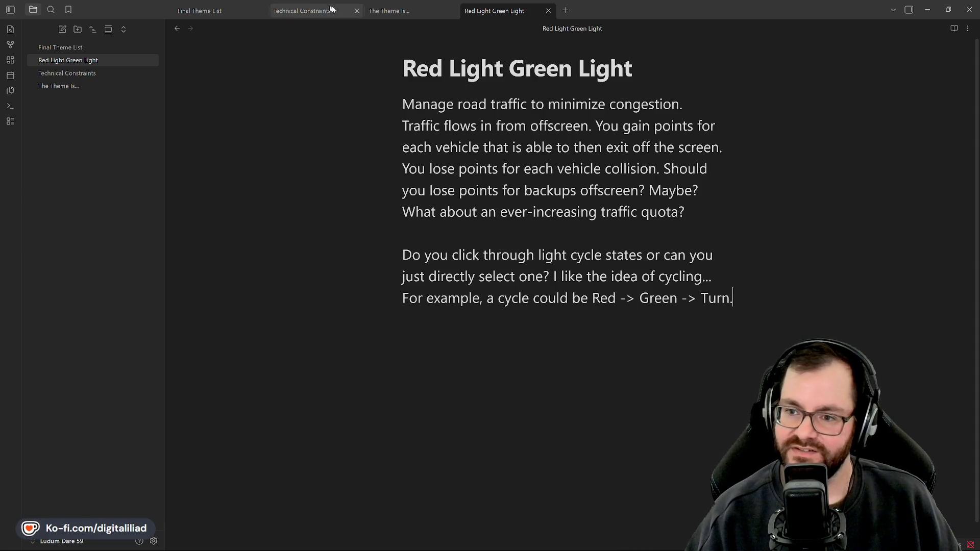
Revisit The Theme Is..., then return to the end of the Red Light Green Light note.
left_click(111, 86)
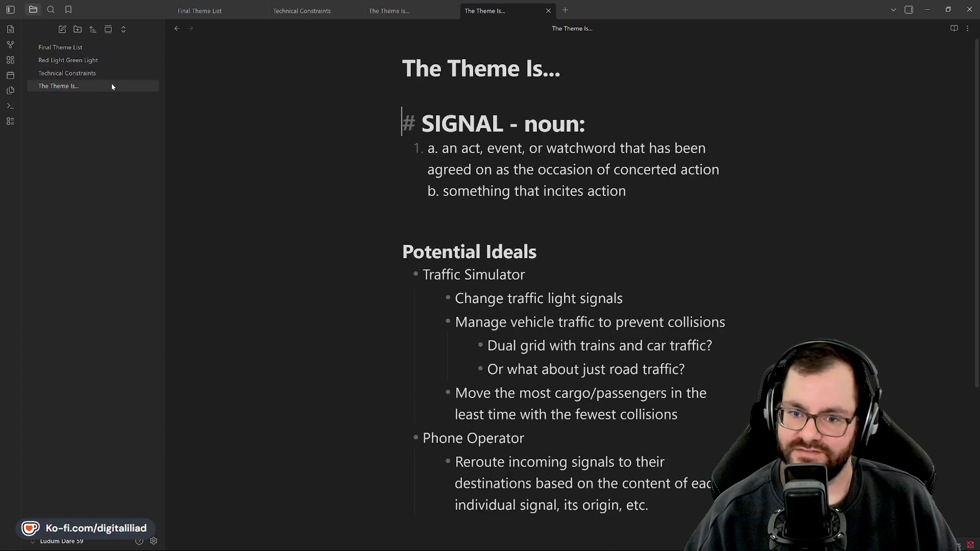
scroll(603, 345, "down", 3)
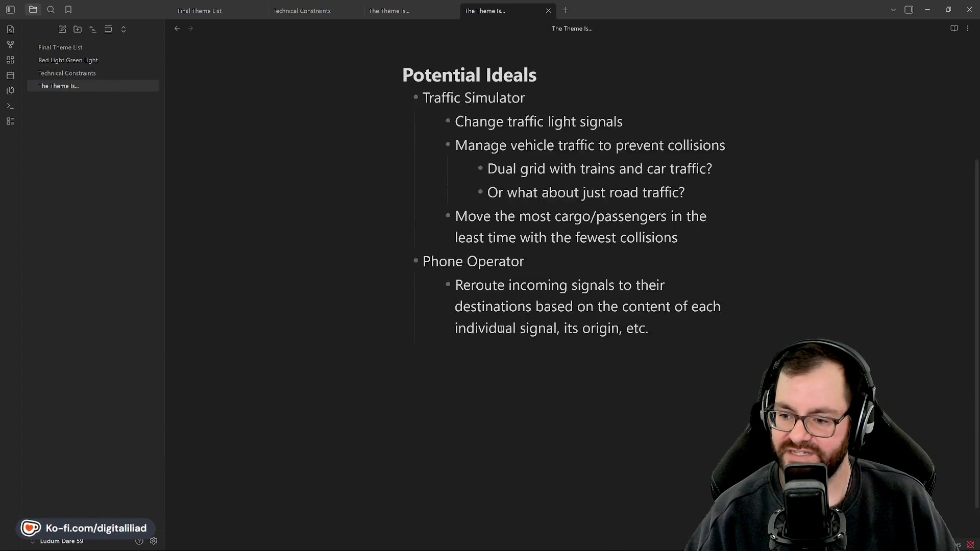
scroll(510, 324, "up", 3)
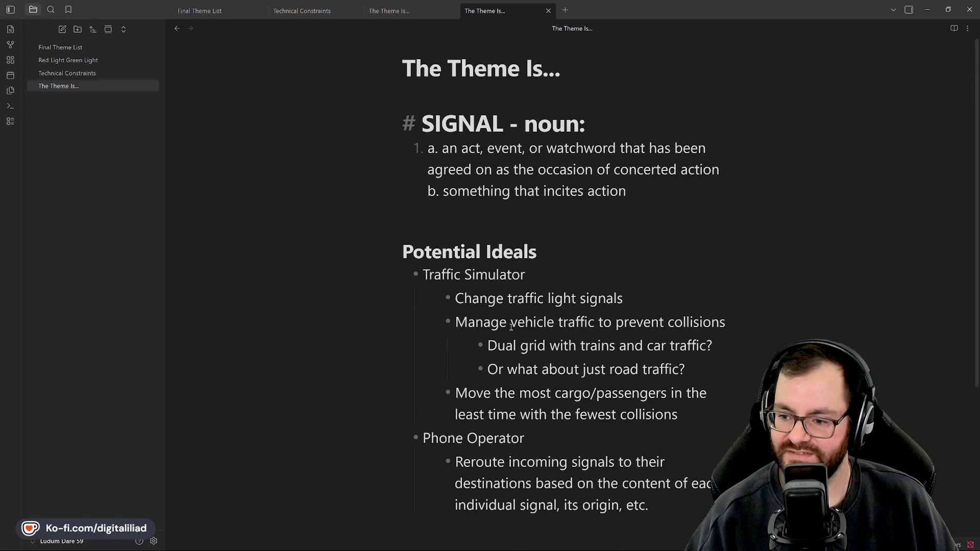
left_click(90, 61)
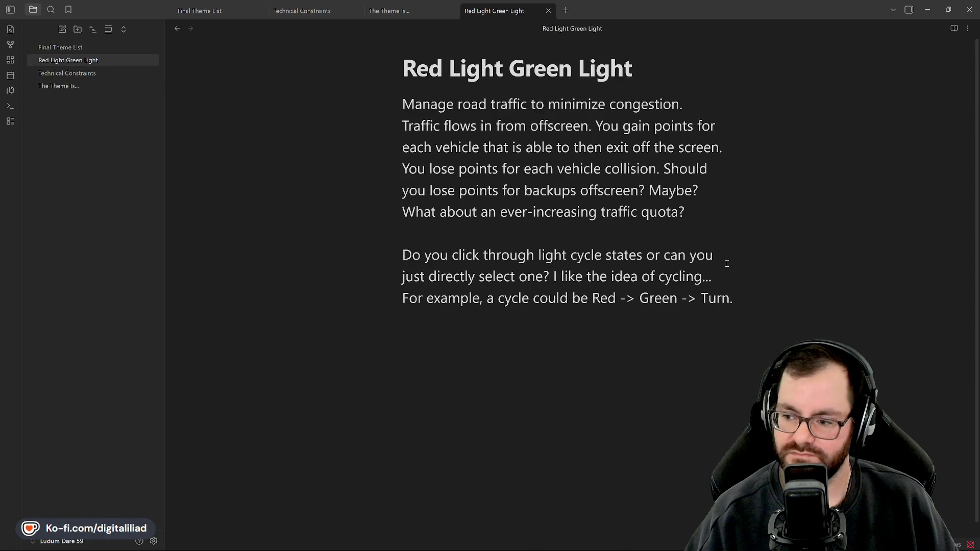
left_click(740, 300)
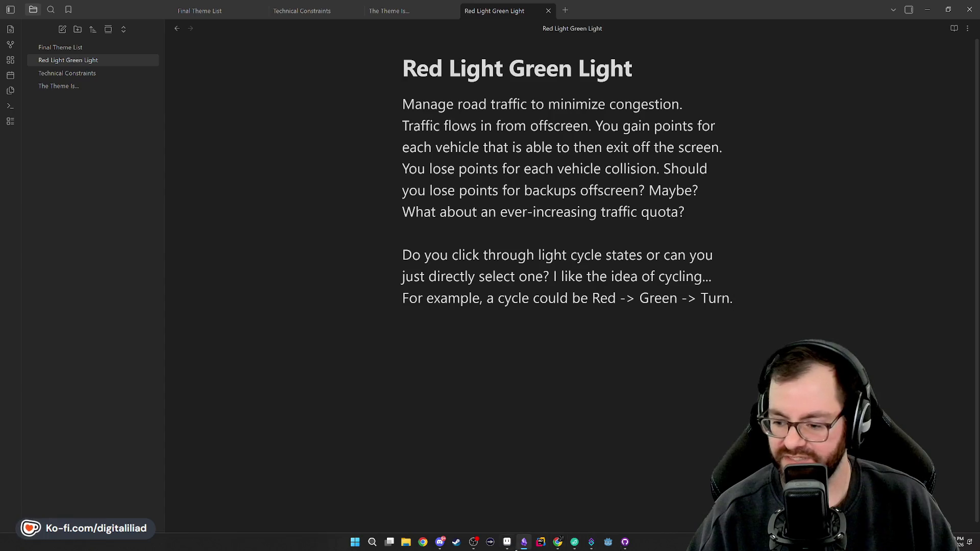
From Aseprite's Home, close the lofi sprite and create a new transparent 512×512 px sprite.
left_click(508, 544)
left_click(65, 39)
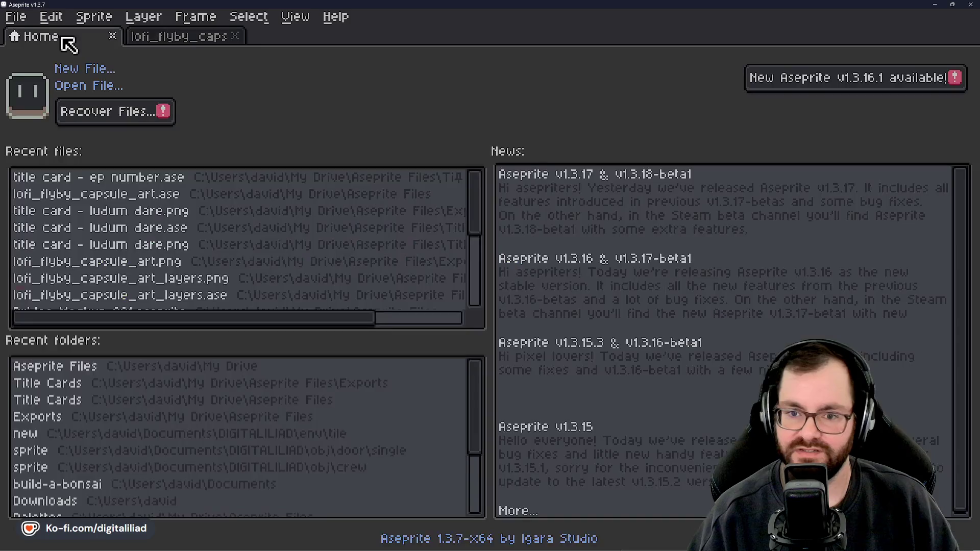
left_click(235, 36)
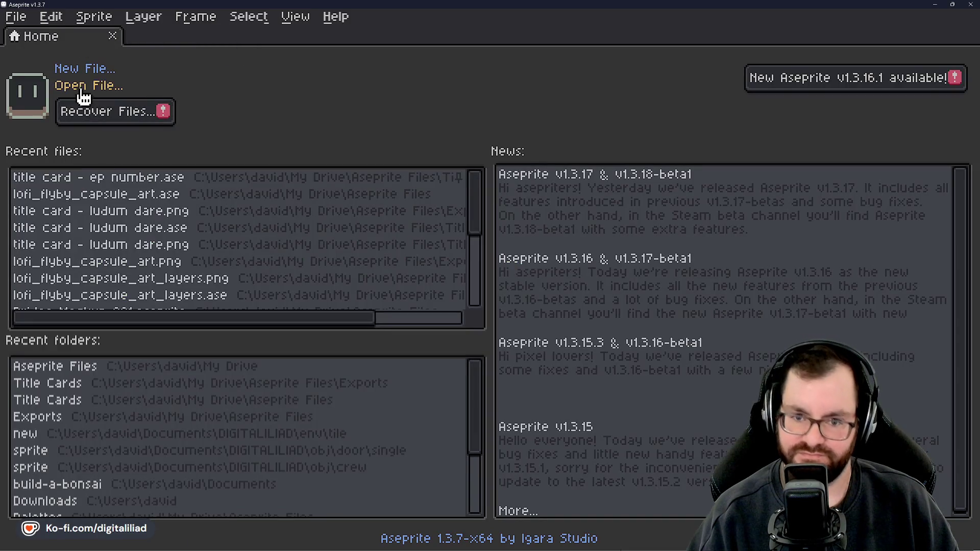
left_click(100, 71)
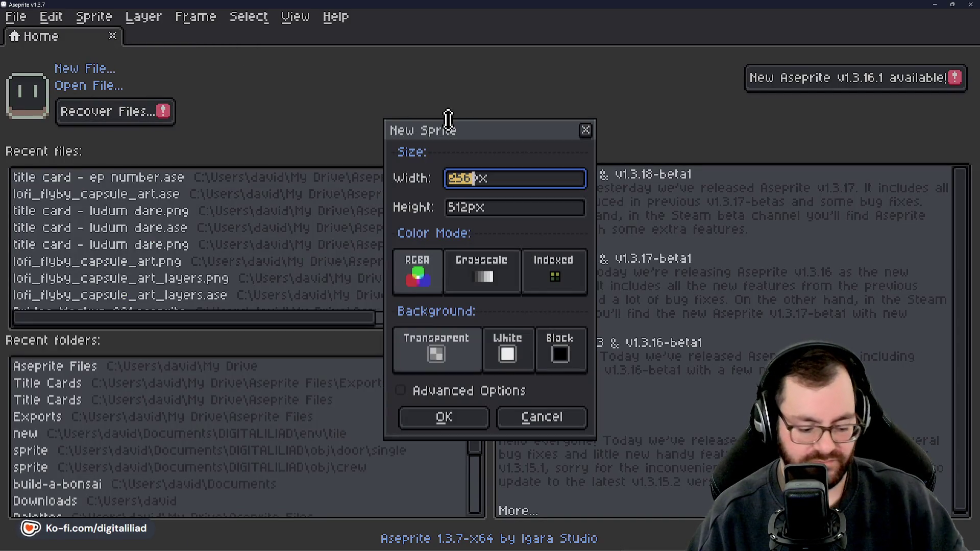
type("512")
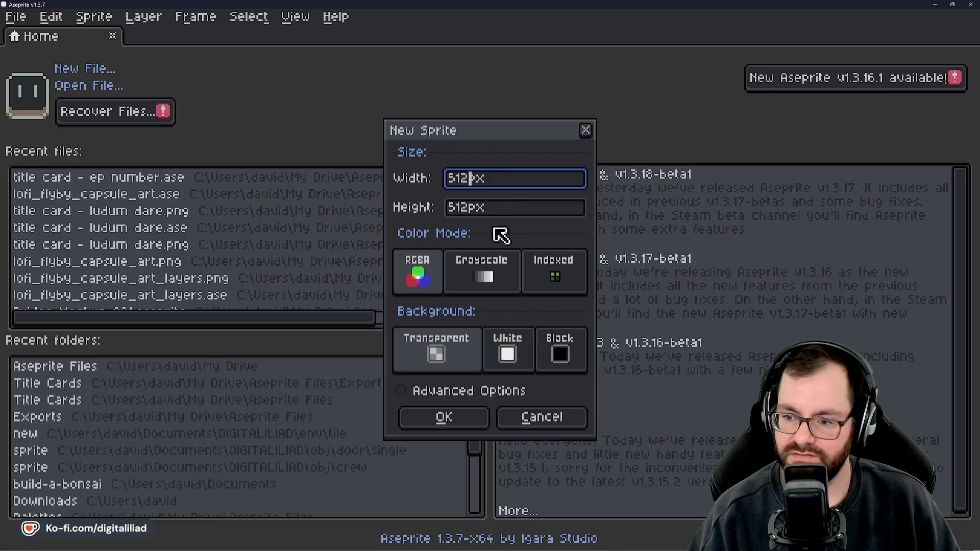
left_click(448, 420)
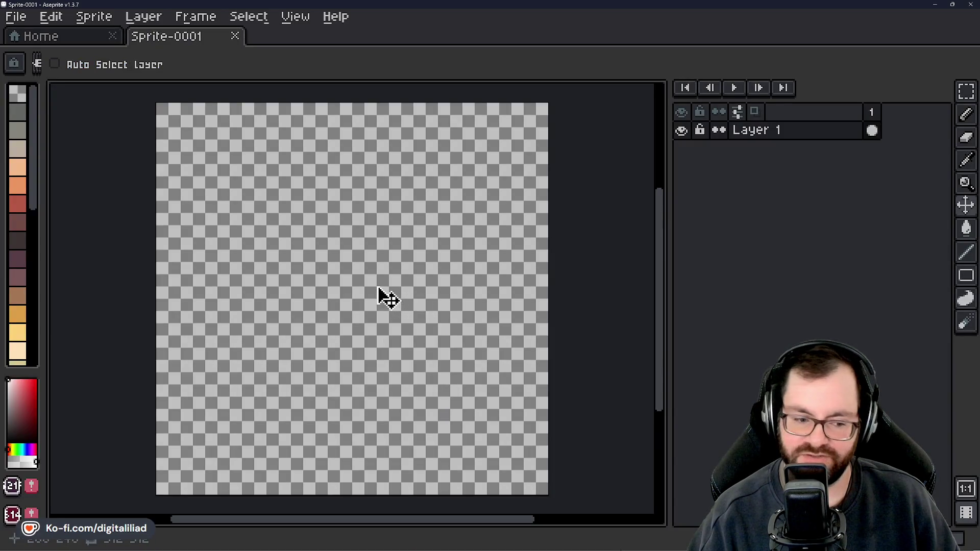
Add Layer 2, convert it to Background, and fill it with black using the paint bucket.
right_click(740, 130)
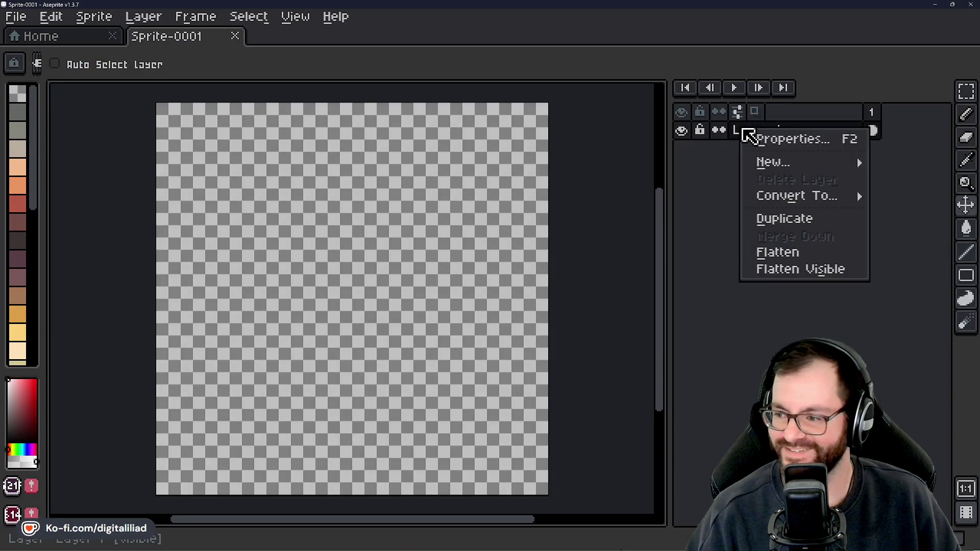
left_click(723, 162)
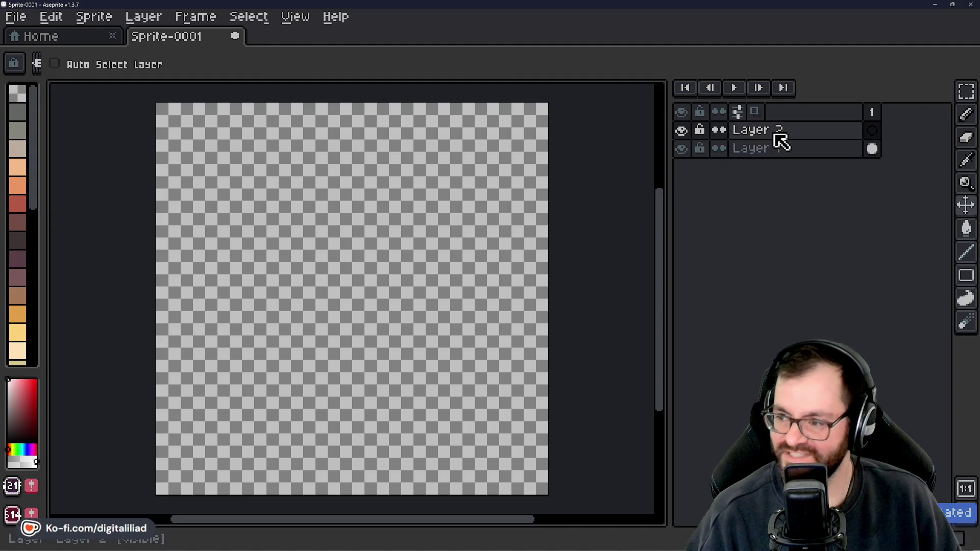
right_click(780, 138)
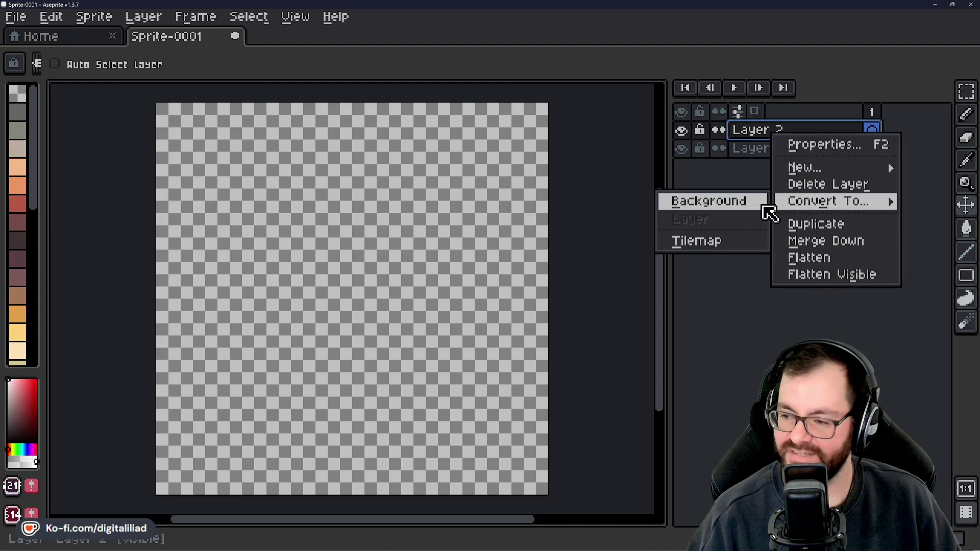
left_click(744, 205)
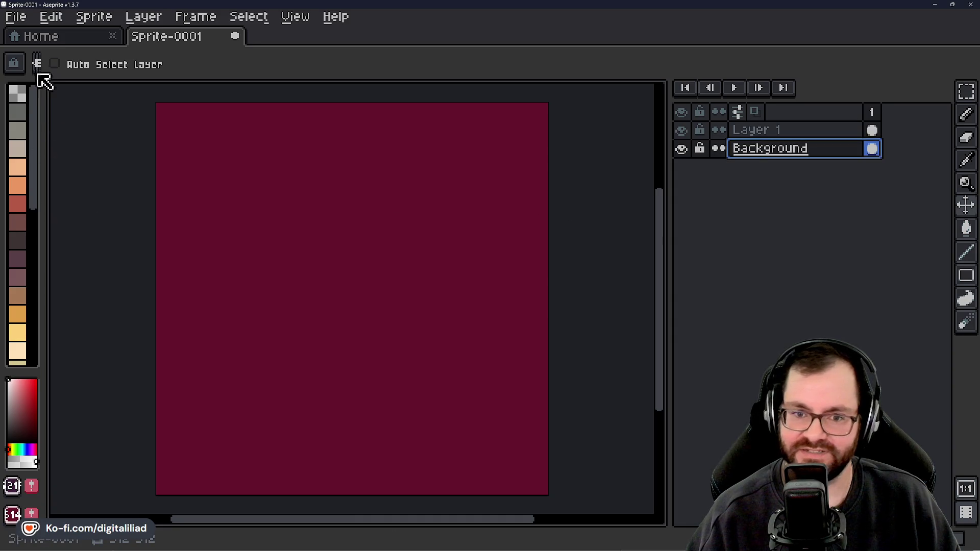
scroll(30, 168, "down", 5)
scroll(23, 228, "up", 5)
scroll(23, 245, "down", 5)
scroll(31, 318, "up", 3)
scroll(21, 314, "up", 3)
scroll(20, 309, "down", 5)
left_click(13, 333)
key("g")
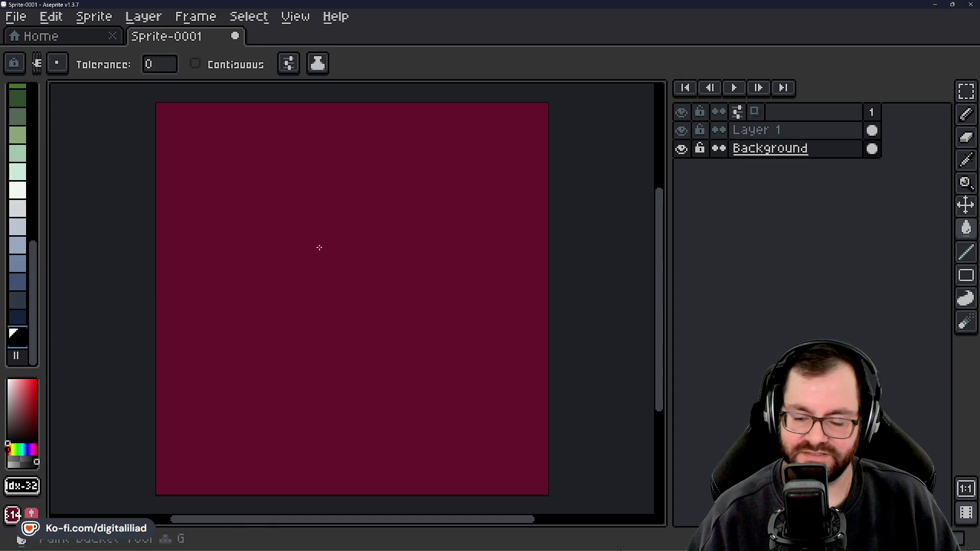
left_click(319, 248)
Make Layer 1 active, hide the Background layer, and zoom in with the 1px pencil ready.
left_click(735, 134)
scroll(299, 281, "up", 2)
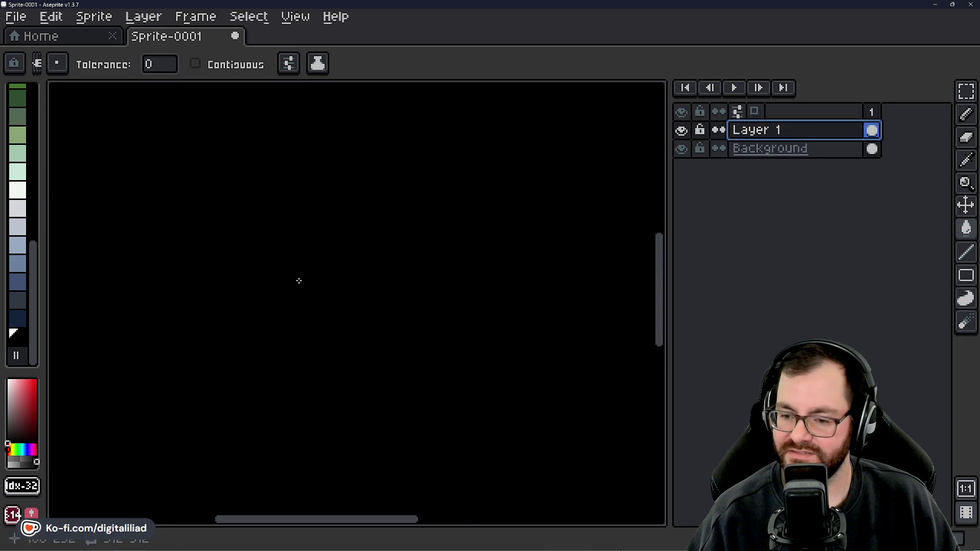
left_click(681, 149)
left_click_drag(965, 91, 601, 172)
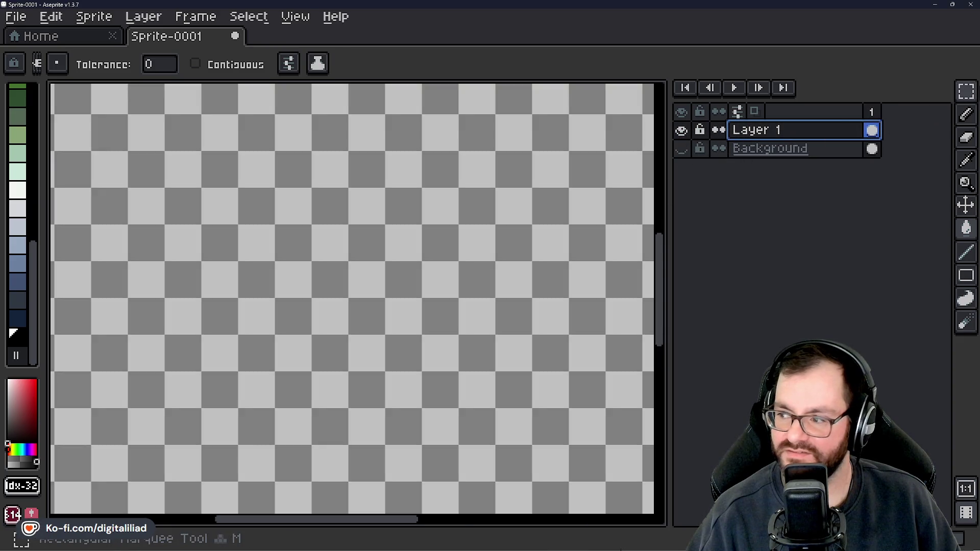
scroll(386, 263, "up", 2)
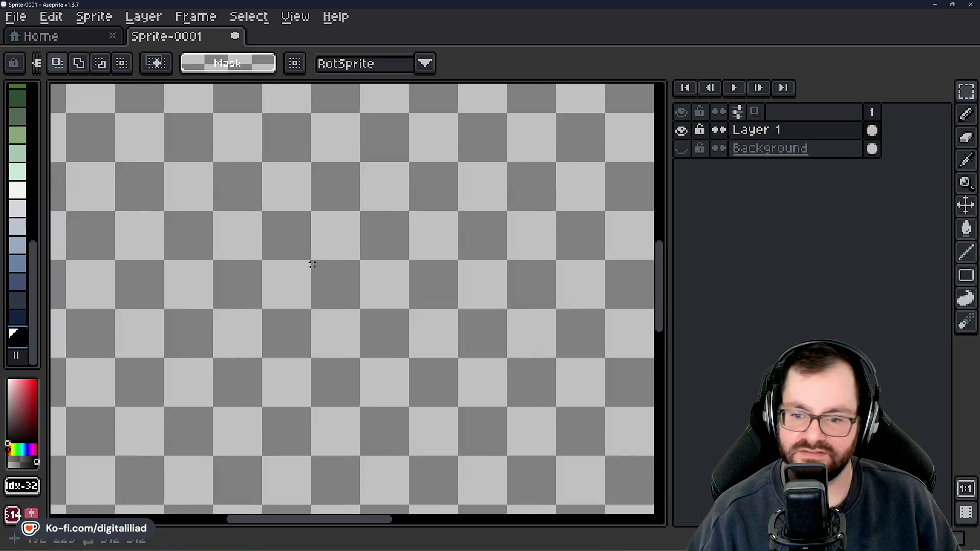
key("b")
scroll(385, 264, "up", 1)
scroll(374, 262, "up", 1)
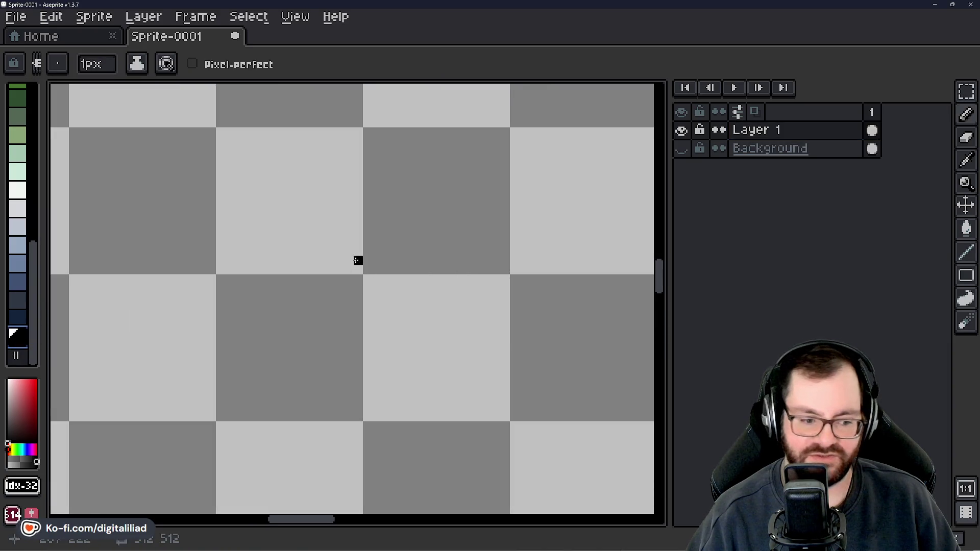
scroll(366, 273, "up", 1)
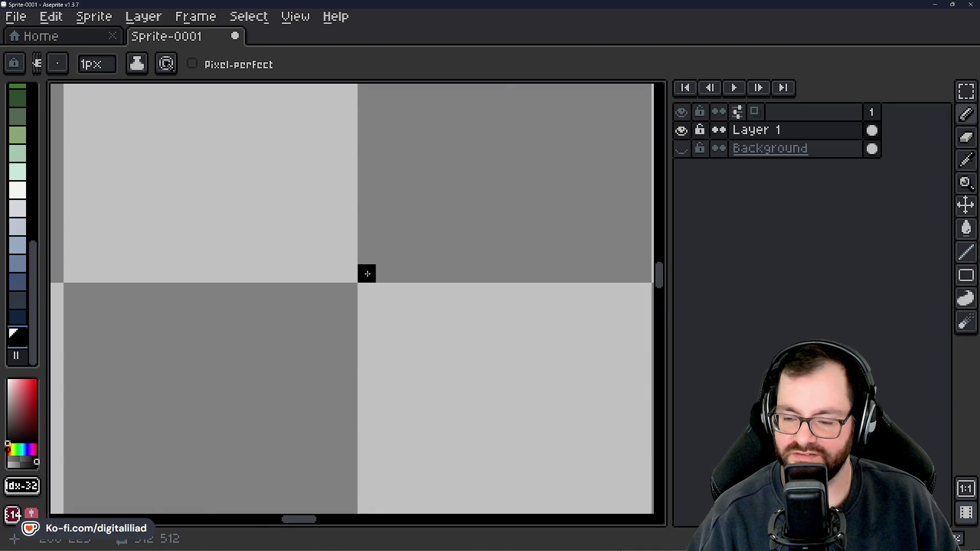
scroll(367, 273, "down", 2)
scroll(364, 232, "up", 1)
scroll(368, 317, "up", 1)
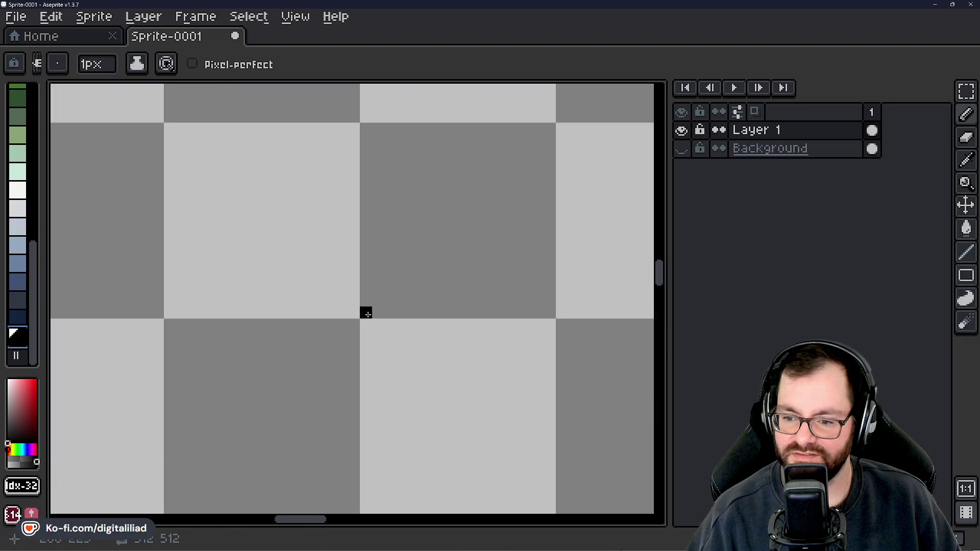
left_click_drag(365, 211, 359, 282)
scroll(359, 282, "up", 1)
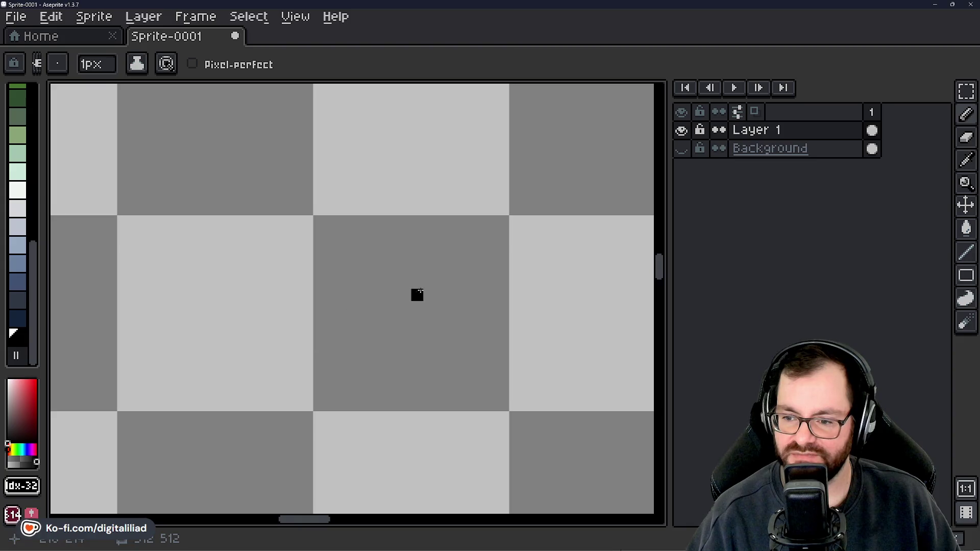
scroll(416, 293, "left", 1)
scroll(437, 265, "right", 1)
Draw the upper-right edge as a black 2:1 stepped diagonal going down-right, pixel by pixel.
left_click(321, 243)
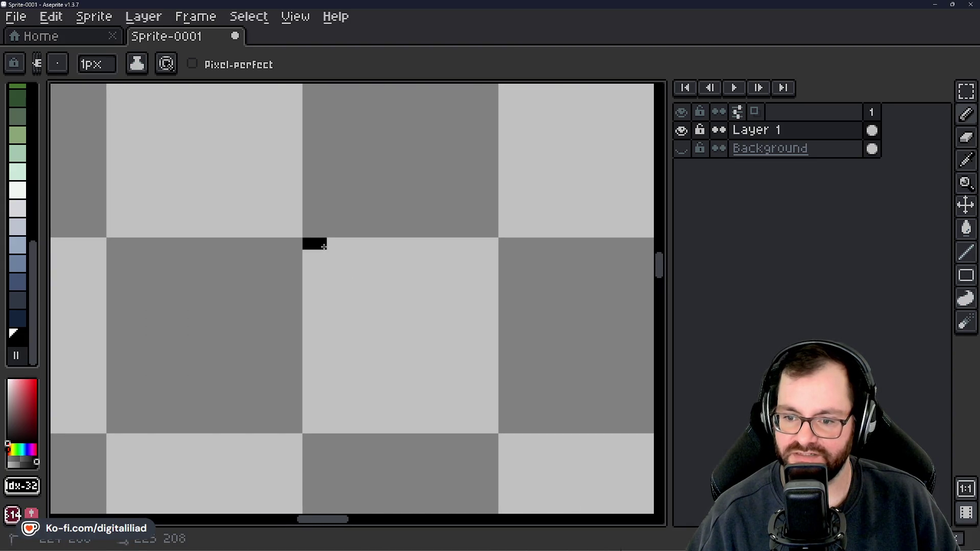
left_click(345, 256)
left_click(364, 268)
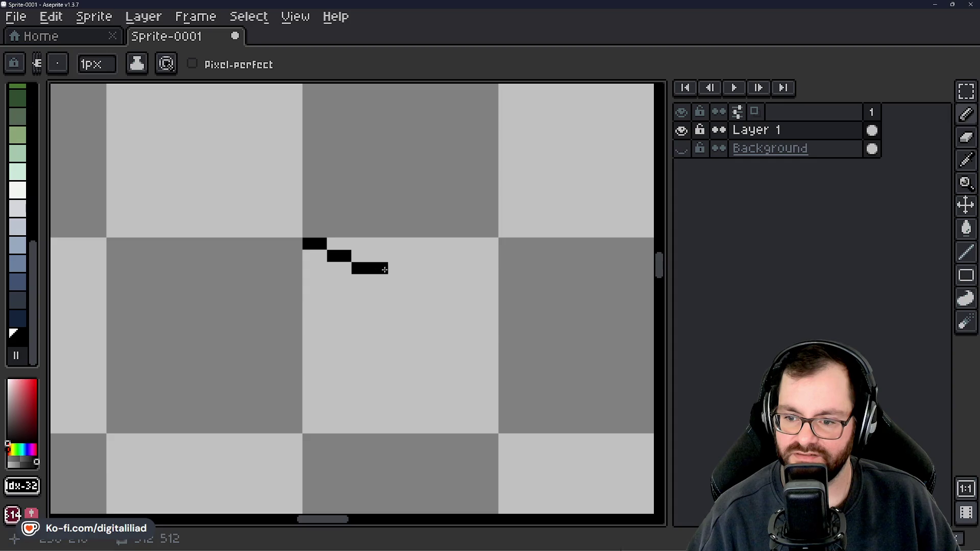
left_click(394, 280)
left_click(419, 292)
left_click(430, 304)
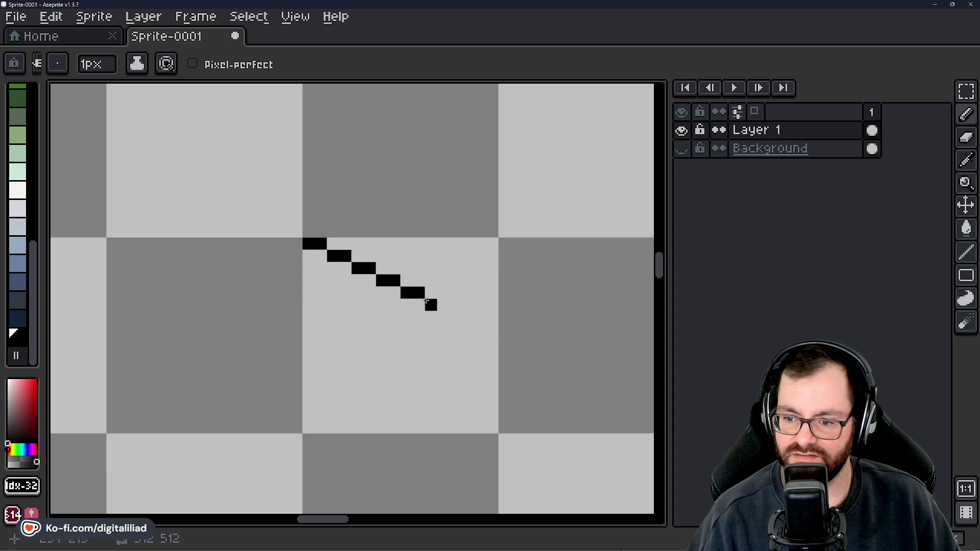
left_click(468, 317)
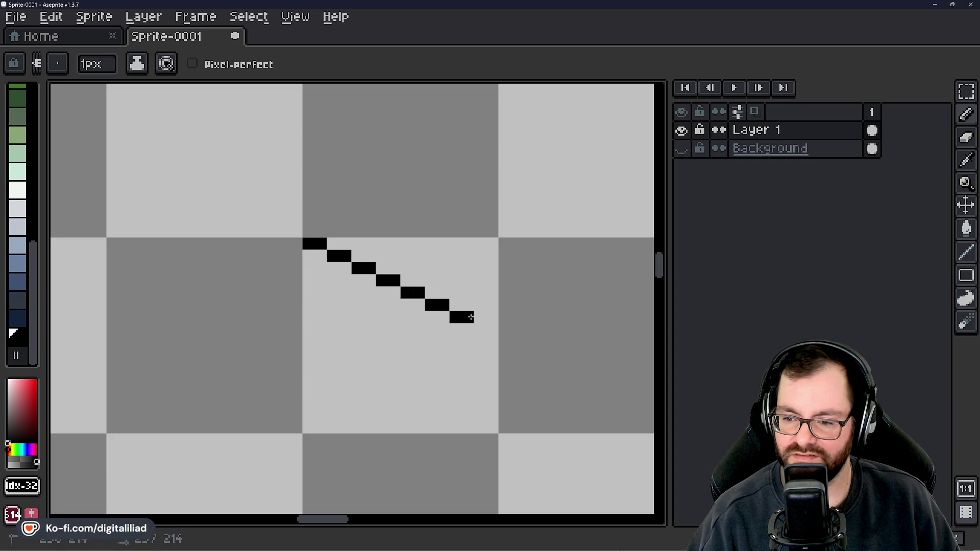
left_click(492, 330)
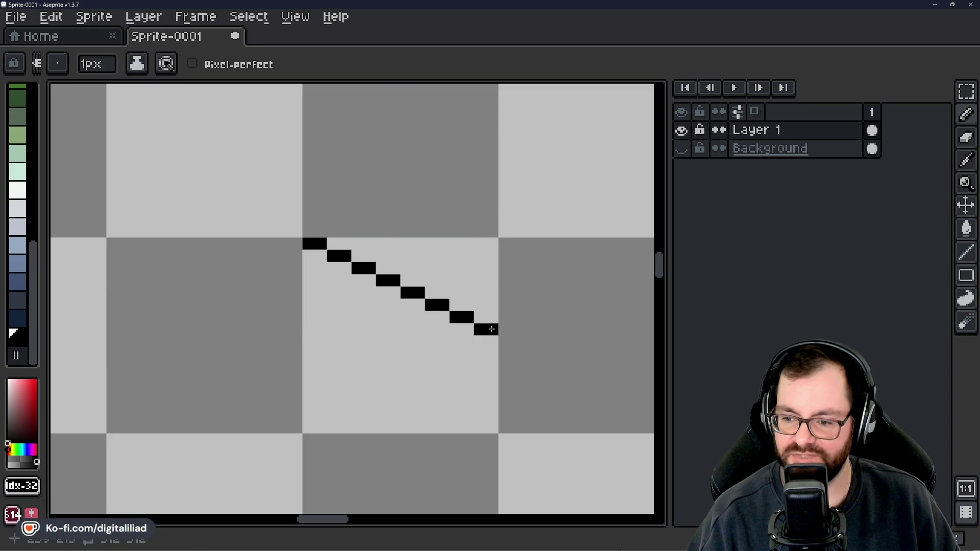
Draw the lower-right edge stepping up-right and fill the gap at the chevron's tip.
left_click_drag(407, 376, 520, 344)
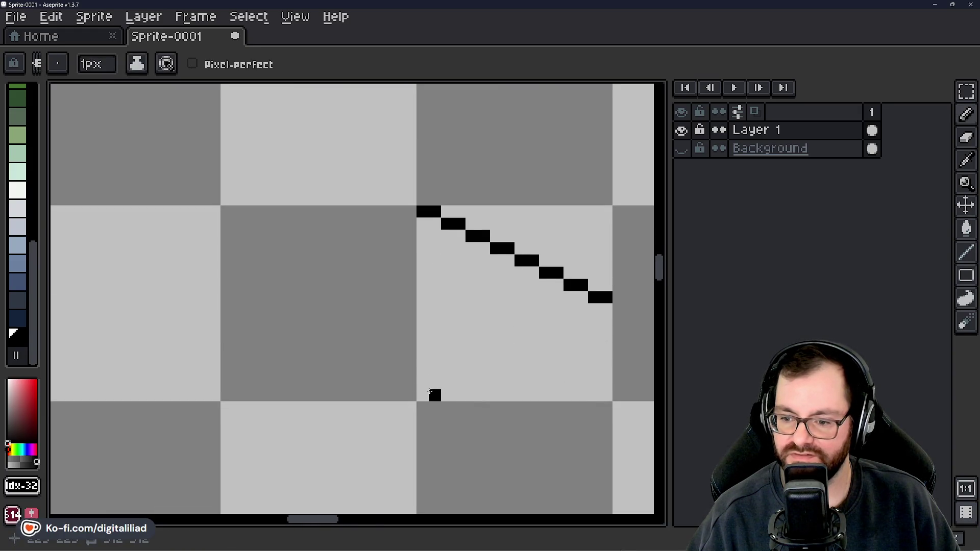
left_click(429, 383)
left_click(453, 371)
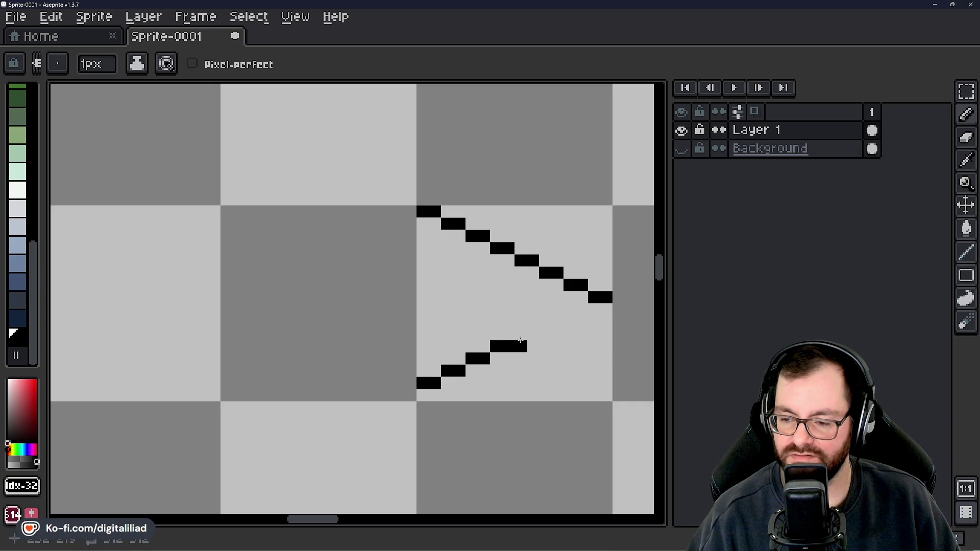
left_click(568, 309)
scroll(533, 382, "down", 3)
scroll(487, 341, "down", 1)
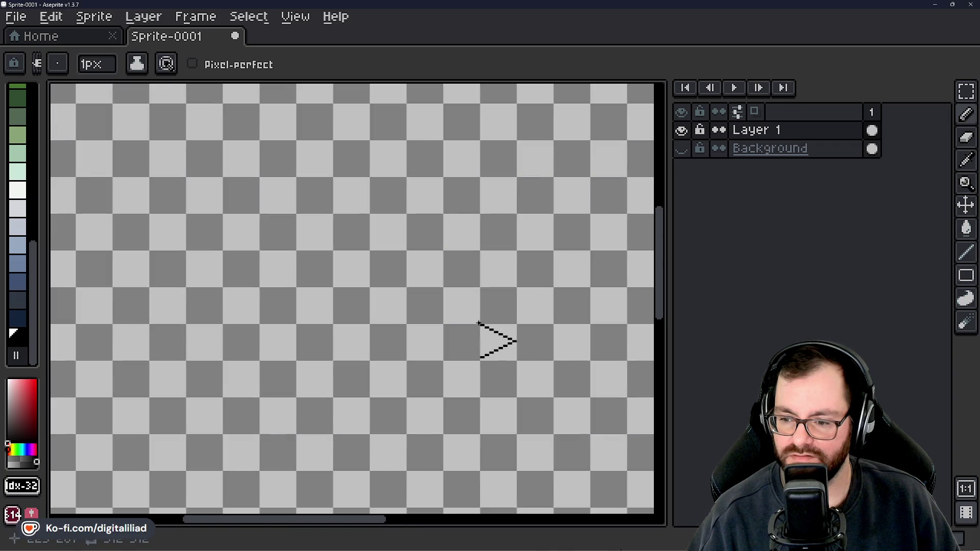
scroll(479, 323, "up", 1)
scroll(473, 303, "up", 3)
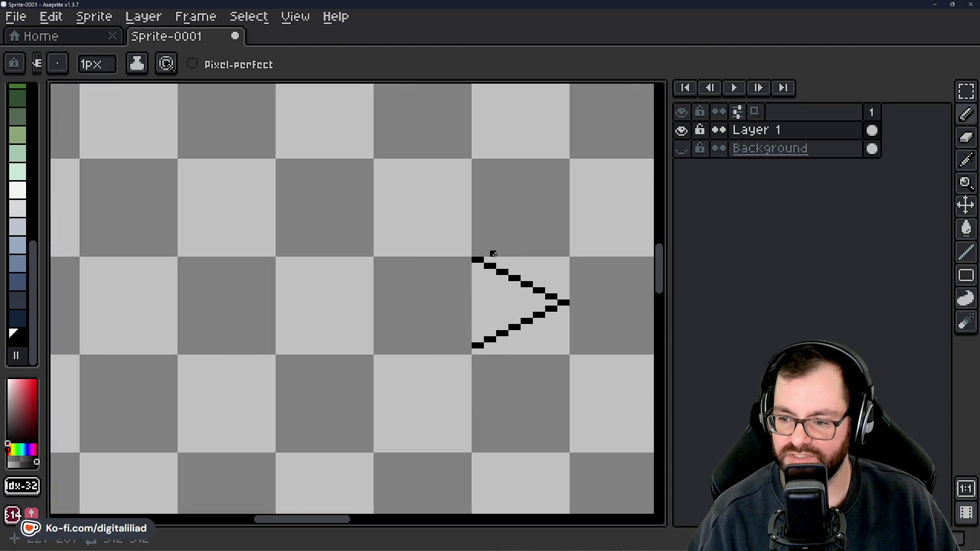
scroll(486, 355, "down", 3)
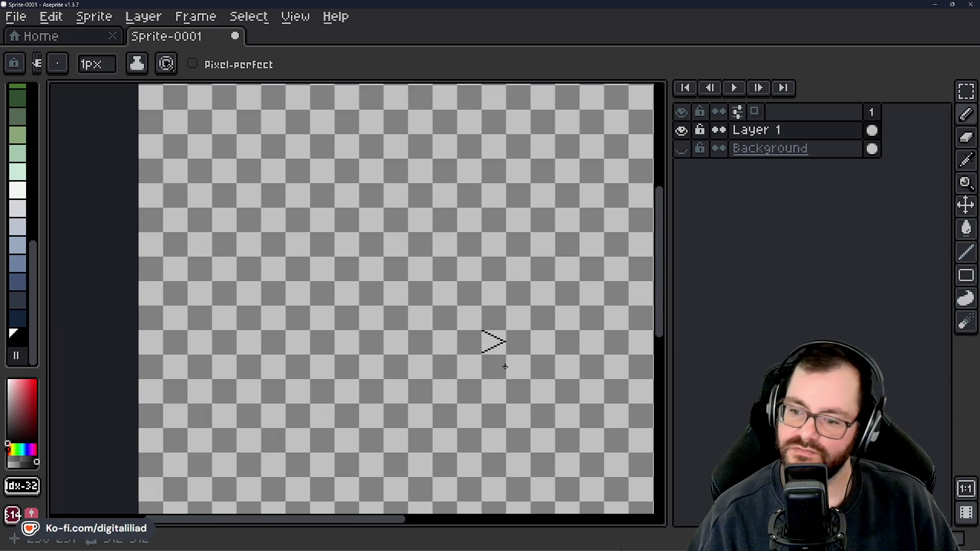
scroll(447, 339, "up", 3)
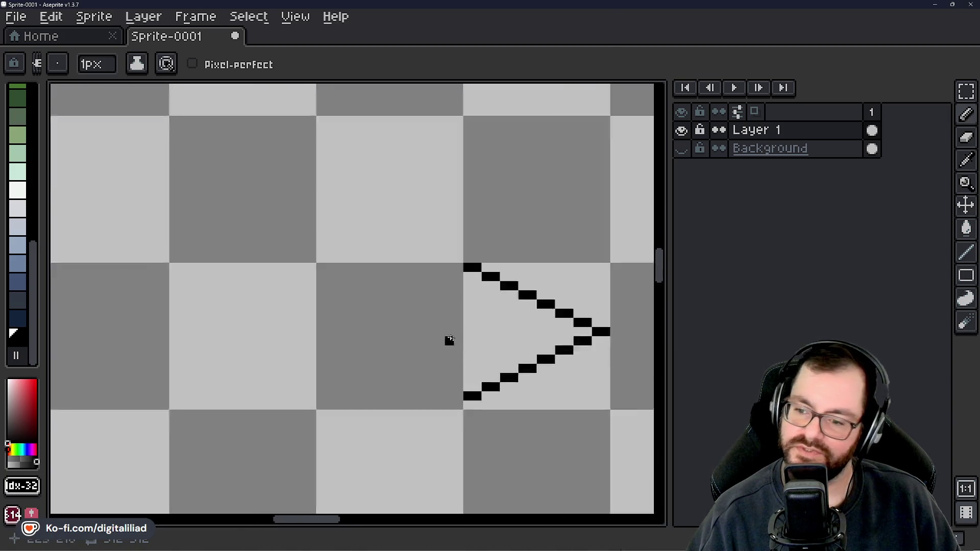
scroll(446, 339, "up", 1)
Draw the upper-left diagonal down-left, undoing one misplaced pixel along the way.
left_click(447, 246)
left_click(425, 256)
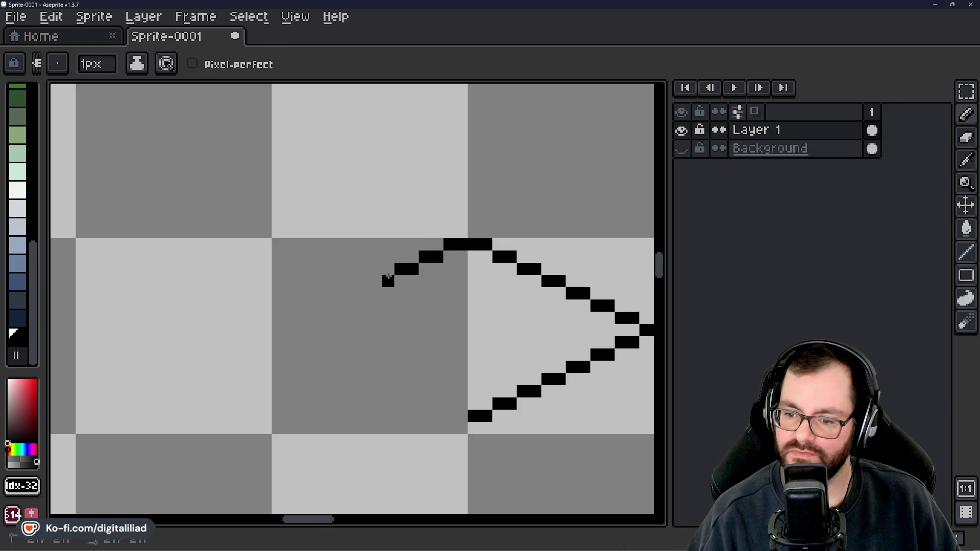
key("ctrl+z")
left_click(340, 305)
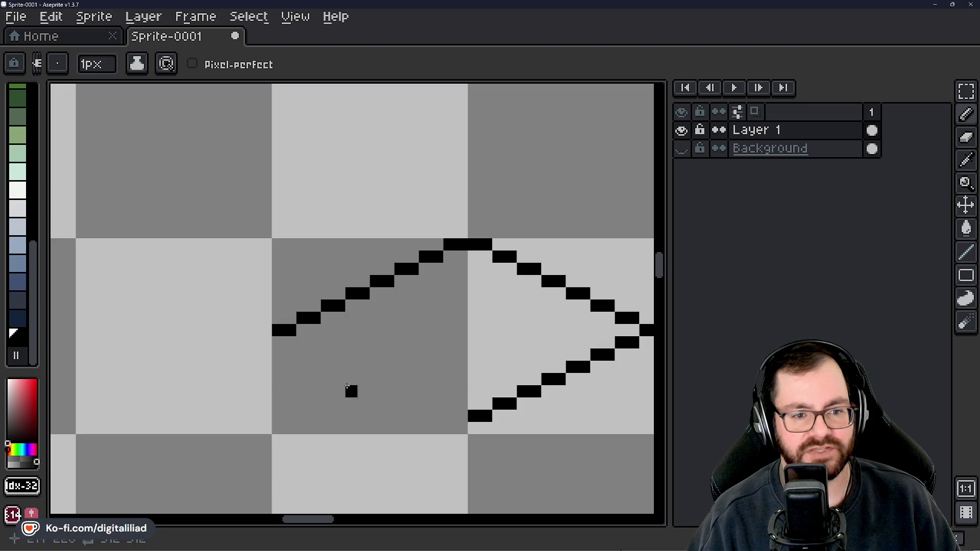
Draw the lower-left diagonal and close the bottom gap so the diamond outline is complete.
left_click_drag(350, 389, 351, 335)
left_click(302, 291)
left_click(325, 301)
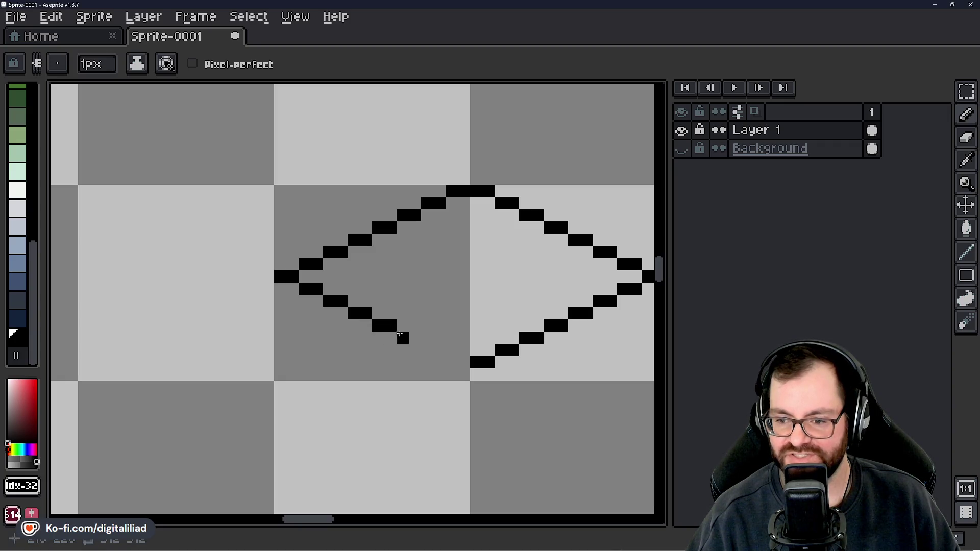
left_click(452, 362)
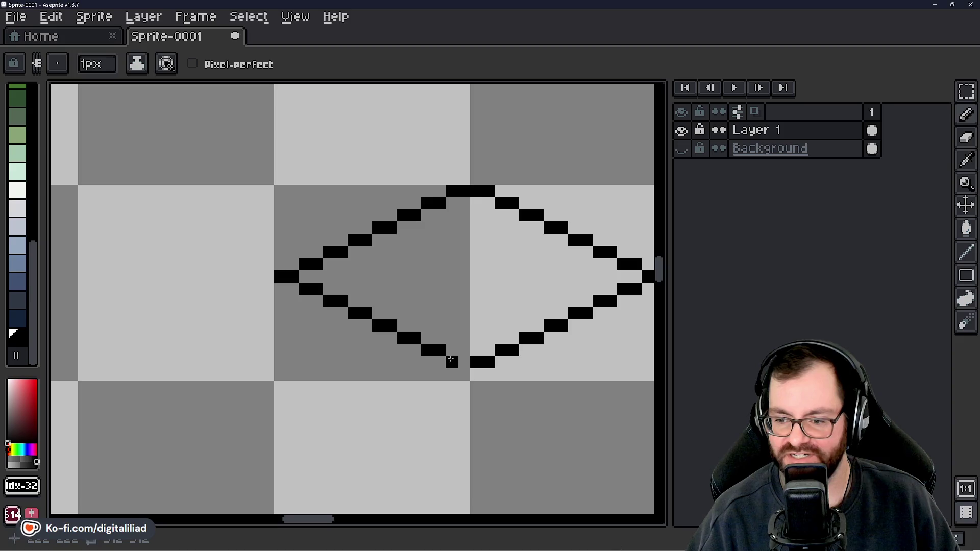
left_click_drag(477, 264, 434, 281)
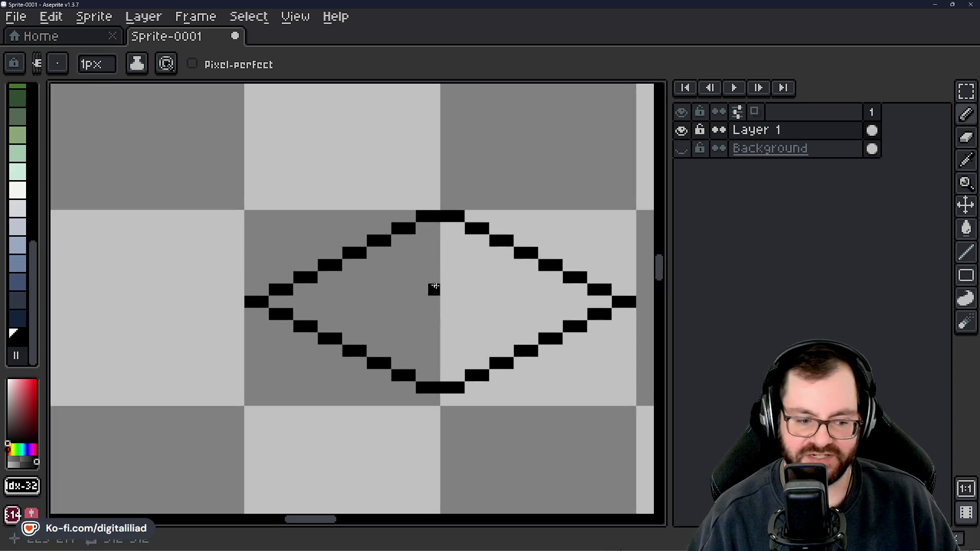
scroll(418, 296, "down", 1)
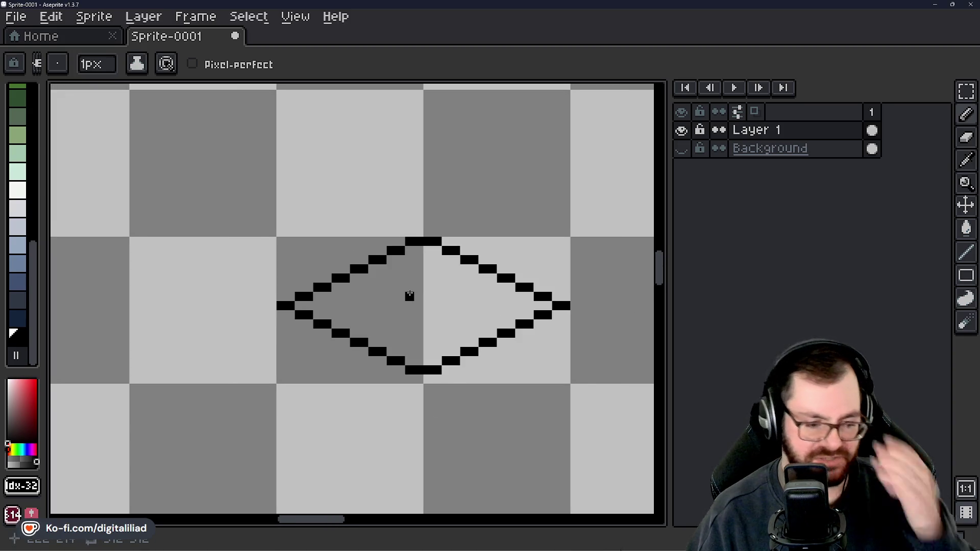
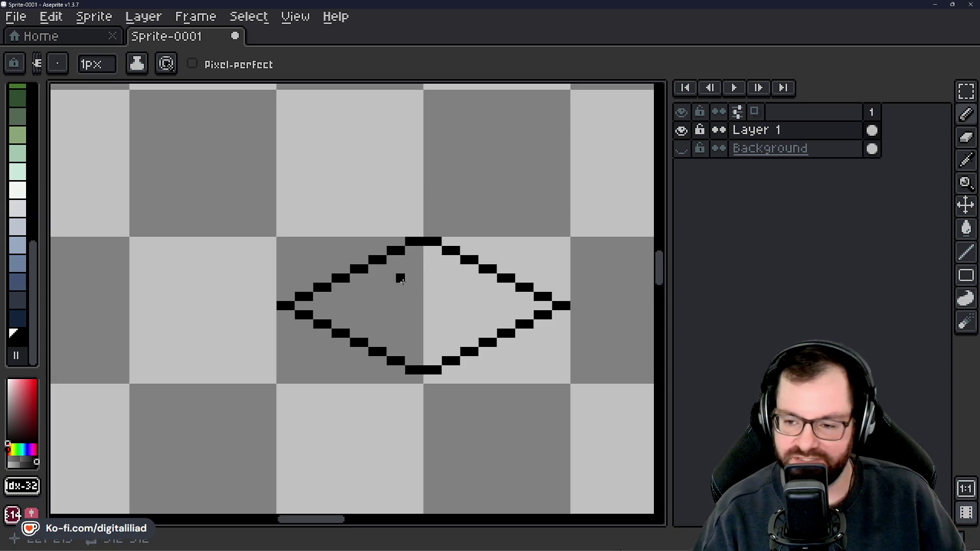
Place a black pixel inside the diamond and bring the empty area to its right into view.
left_click_drag(435, 286, 429, 281)
left_click(422, 300)
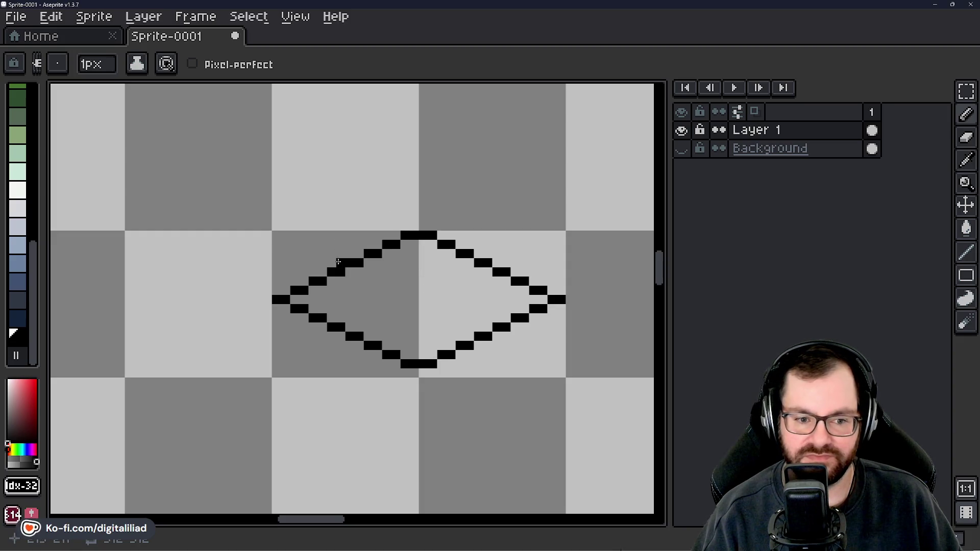
left_click_drag(345, 313, 337, 283)
scroll(398, 281, "down", 1)
scroll(398, 280, "down", 2)
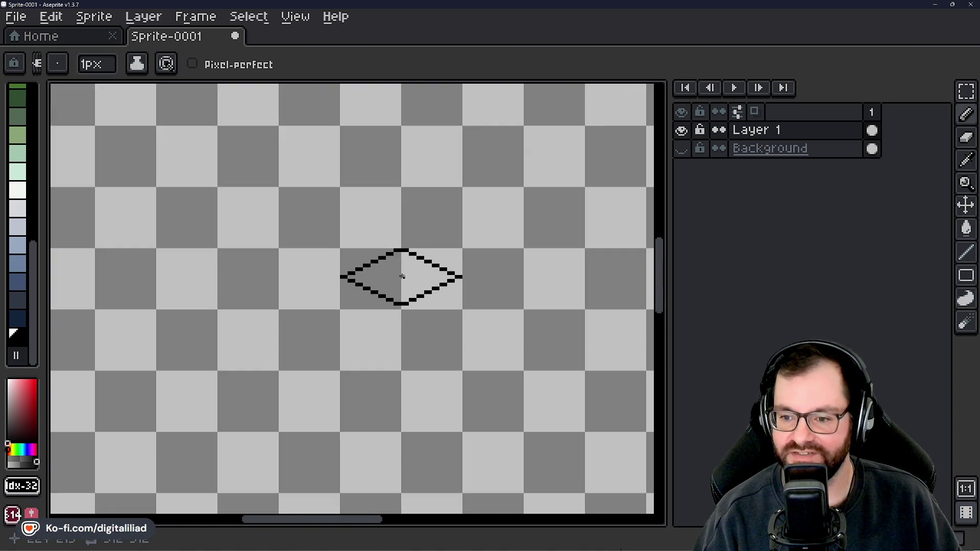
scroll(376, 261, "up", 4)
scroll(417, 281, "right", 2)
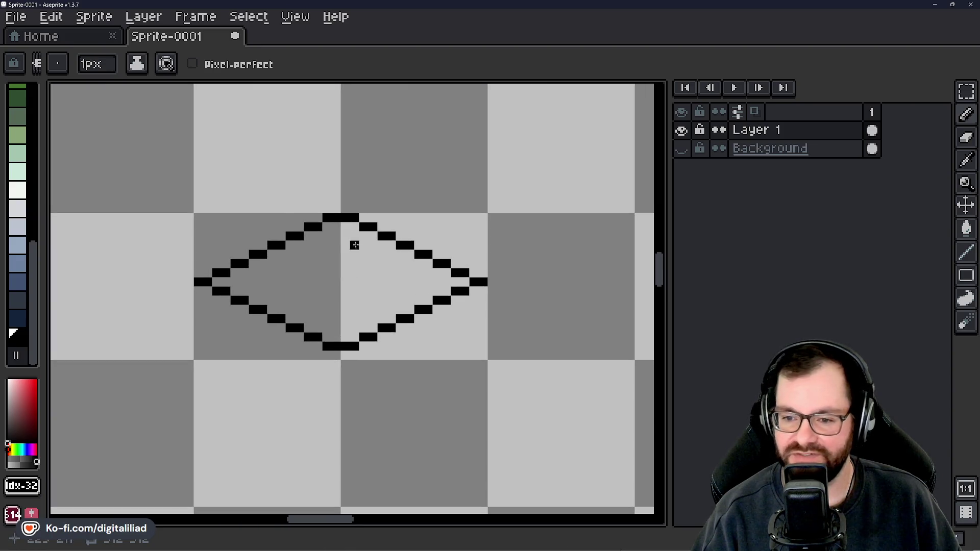
left_click_drag(398, 278, 94, 259)
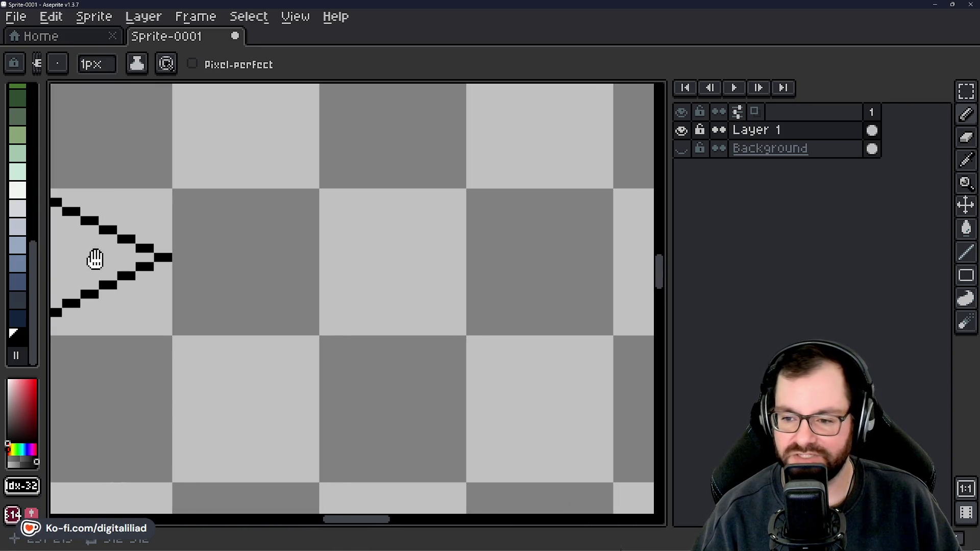
scroll(422, 255, "down", 3)
scroll(471, 256, "up", 1)
left_click_drag(470, 255, 330, 263)
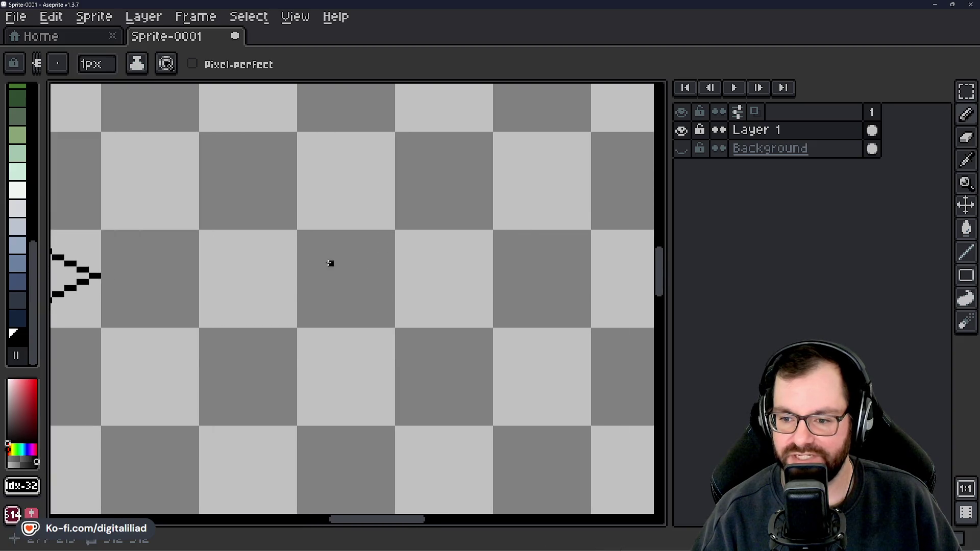
scroll(277, 209, "up", 2)
Draw the square's top edge and its right edge downward with the Pencil.
left_click_drag(287, 218, 425, 221)
left_click_drag(426, 260, 426, 350)
left_click(966, 253)
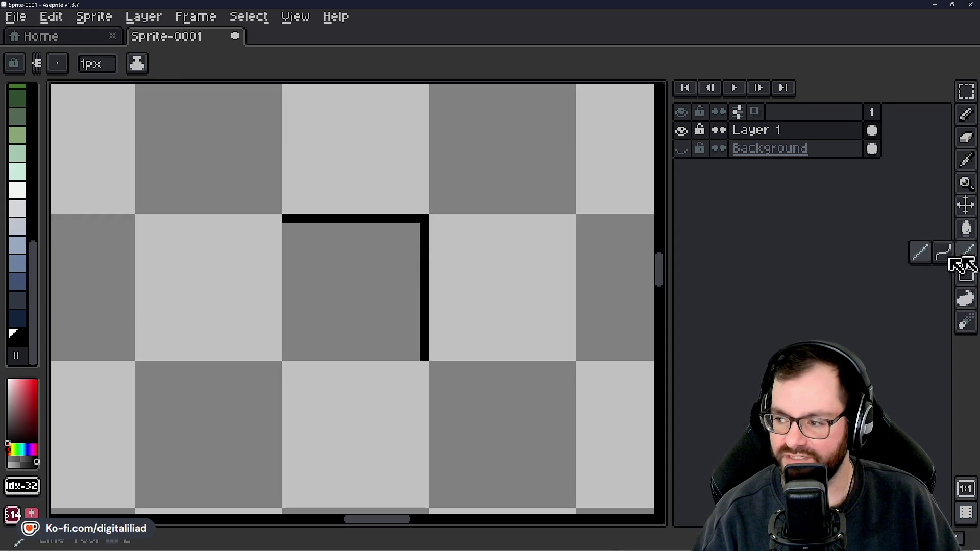
Close the square by drawing its left and bottom edges with the Line tool.
mouse_move(286, 227)
left_mouse_down()
mouse_move(285, 354)
mouse_move(421, 354)
left_mouse_up()
scroll(413, 337, "down", 1)
scroll(413, 337, "down", 1)
left_click_drag(293, 329, 379, 329)
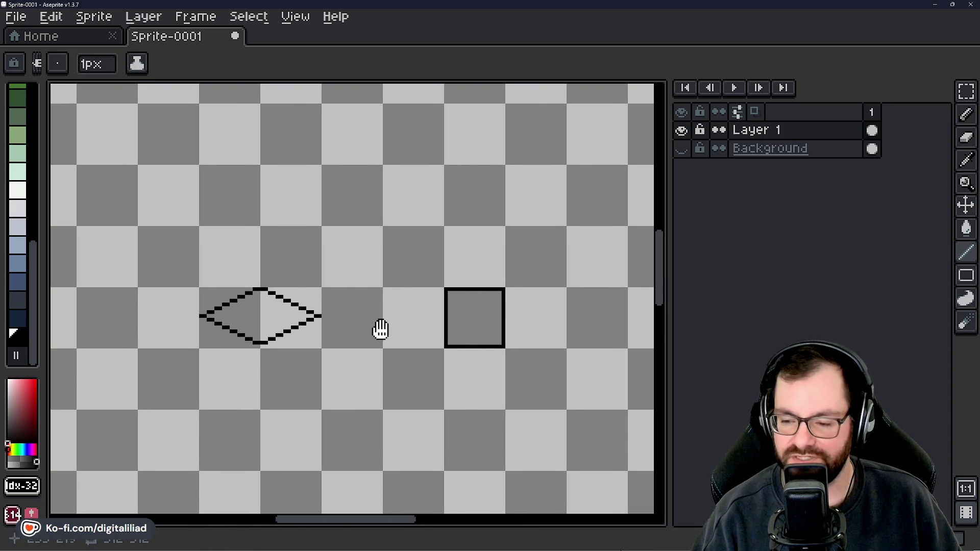
left_click_drag(387, 361, 454, 304)
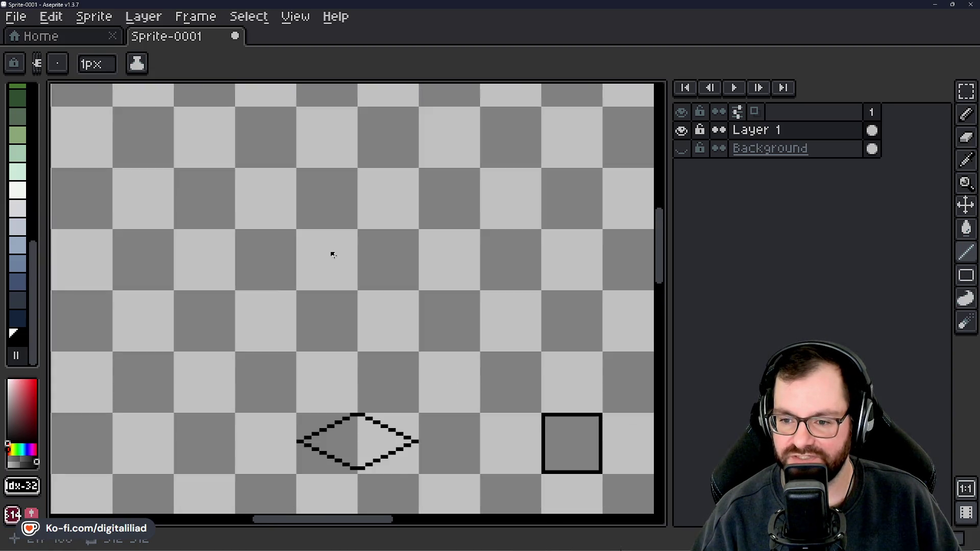
scroll(322, 324, "up", 2)
scroll(286, 402, "up", 3)
Draw the trapezoid's slanted sides, bottom edge and top edge above the diamond.
left_click_drag(265, 415, 326, 235)
scroll(376, 321, "down", 2)
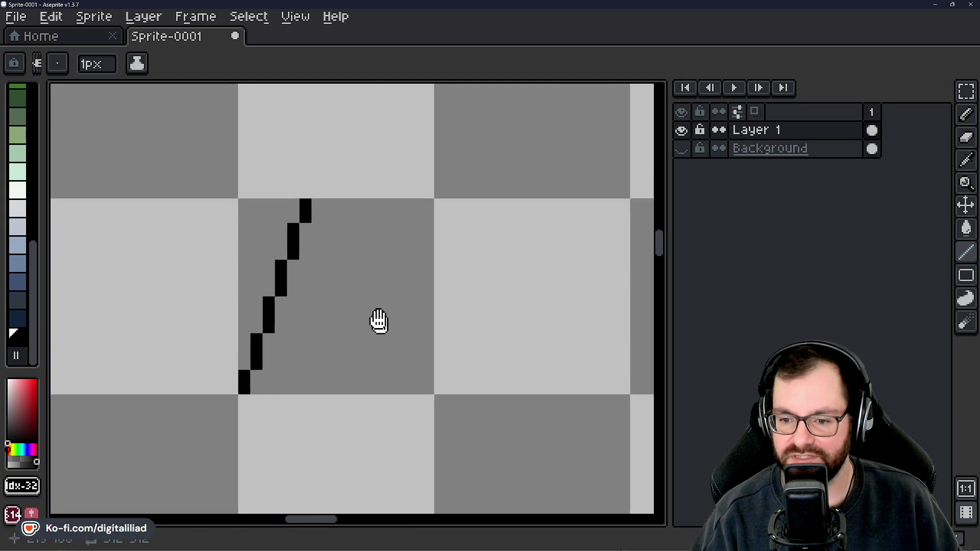
scroll(376, 323, "down", 1)
left_click_drag(228, 353, 609, 353)
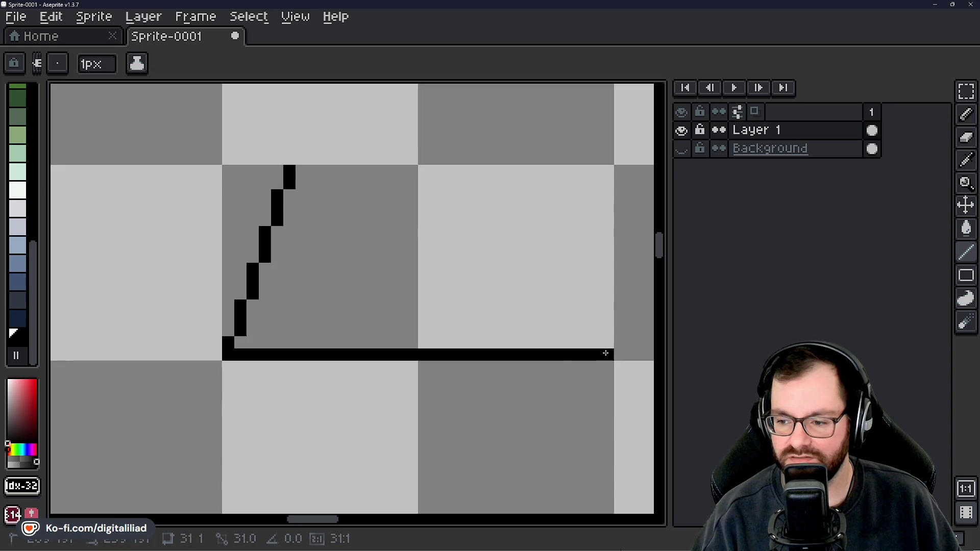
mouse_move(289, 170)
left_mouse_down()
mouse_move(554, 186)
mouse_move(539, 170)
left_mouse_up()
mouse_move(608, 343)
left_mouse_down()
mouse_move(548, 170)
mouse_move(559, 170)
mouse_move(522, 170)
left_mouse_up()
Erase the rough left side, stray bottom-left pixels and shorten the top edge's left end.
key("b")
left_click_drag(265, 183, 264, 281)
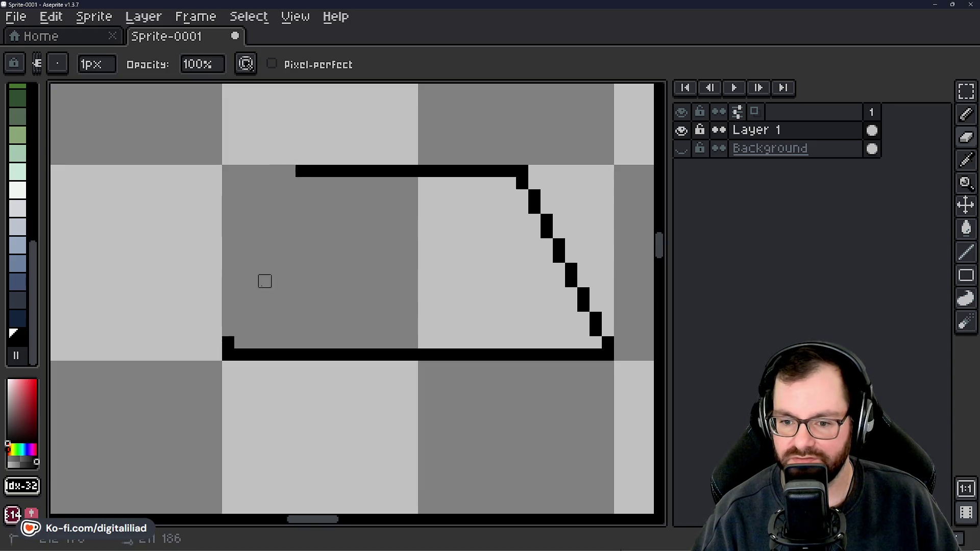
left_click(227, 342)
left_click(302, 170)
left_click_drag(299, 169, 327, 170)
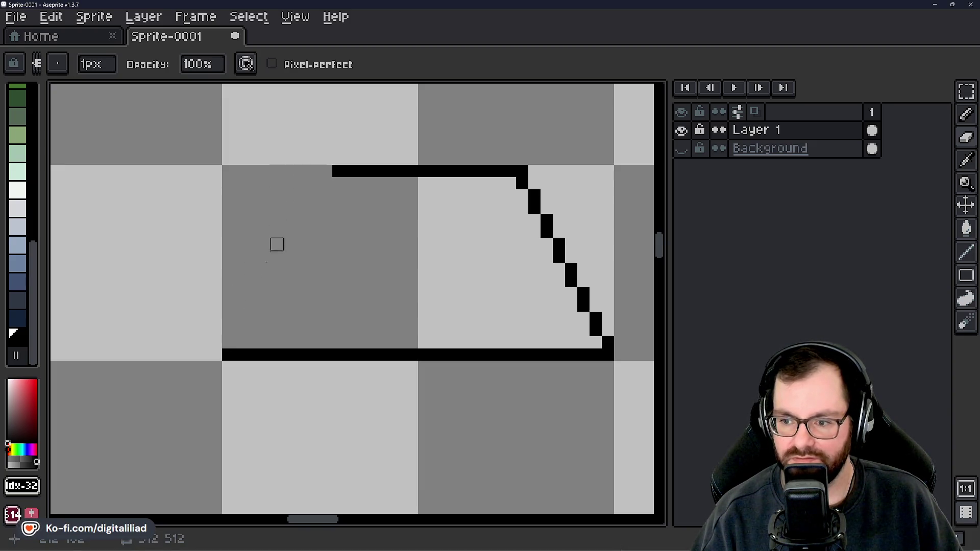
Redraw the trapezoid's left slanted side cleanly up to the top edge.
key("l")
left_click_drag(227, 350, 324, 171)
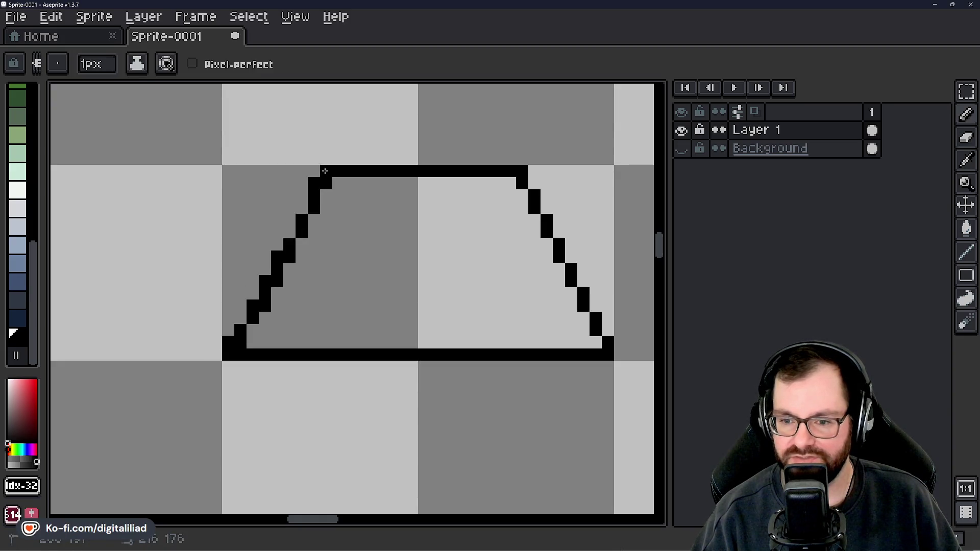
key("ctrl+z")
left_click(966, 252)
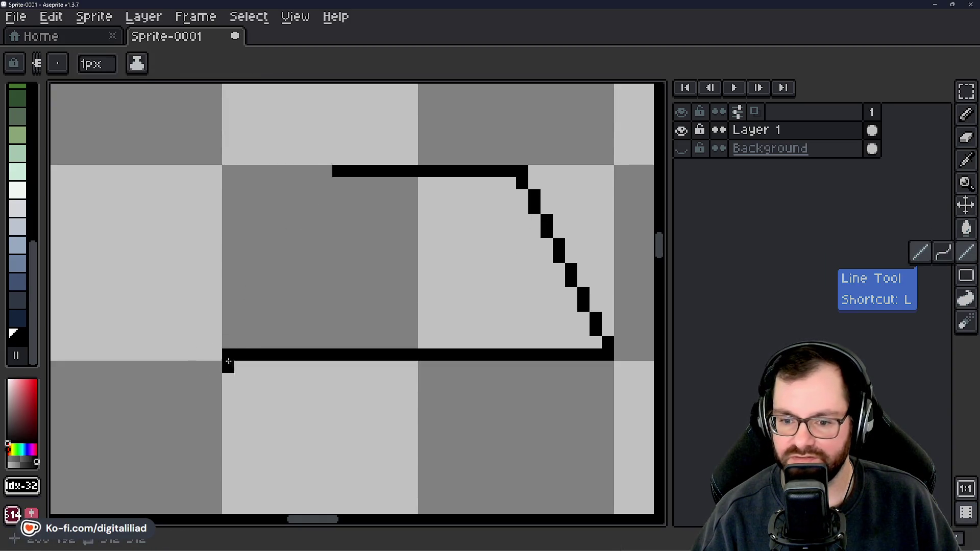
mouse_move(227, 350)
left_mouse_down()
mouse_move(310, 175)
mouse_move(324, 171)
left_mouse_up()
scroll(324, 171, "down", 3)
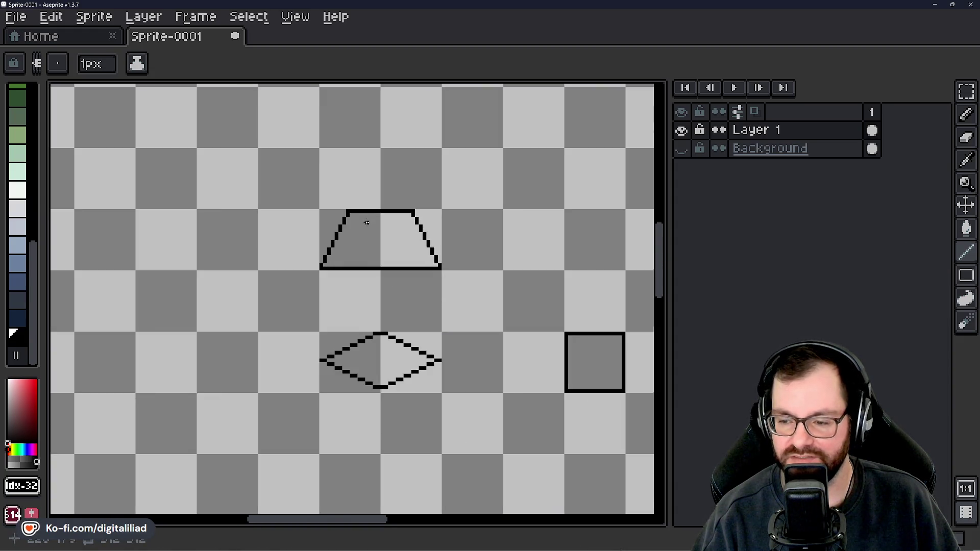
scroll(384, 253, "down", 1)
left_click_drag(476, 348, 400, 344)
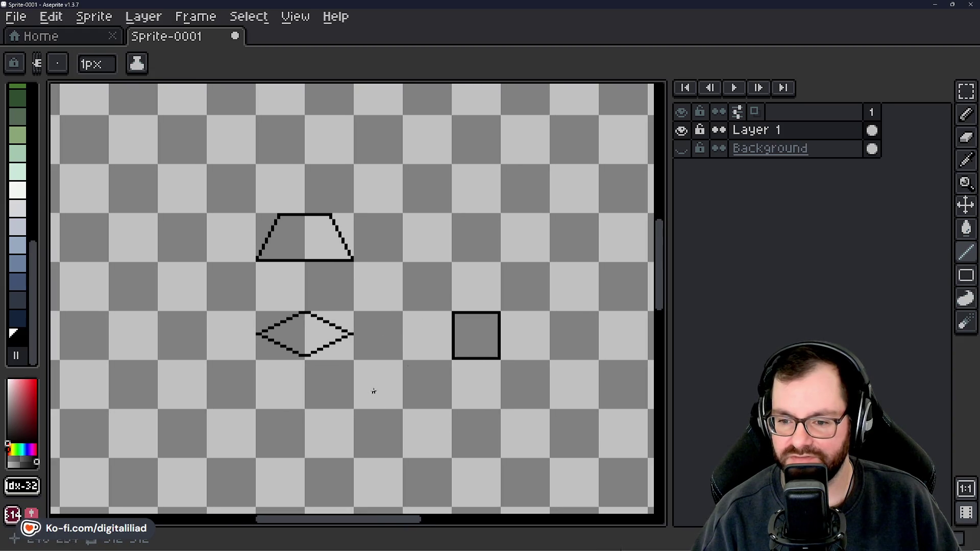
Marquee-select the small square and delete it.
left_click(966, 91)
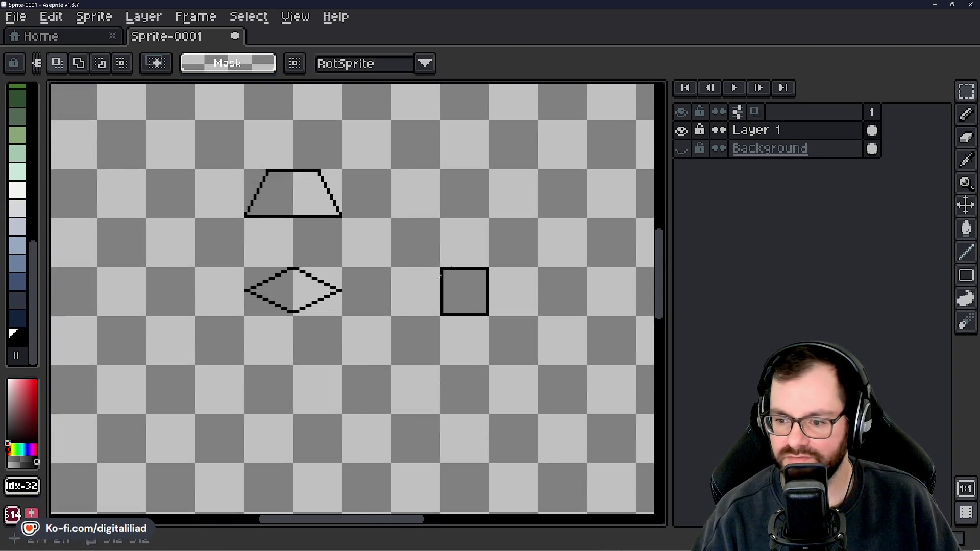
scroll(431, 296, "up", 1)
left_click_drag(420, 266, 483, 328)
key("Delete")
mouse_move(326, 396)
left_mouse_down()
mouse_move(473, 253)
mouse_move(420, 291)
left_mouse_up()
scroll(412, 239, "up", 1)
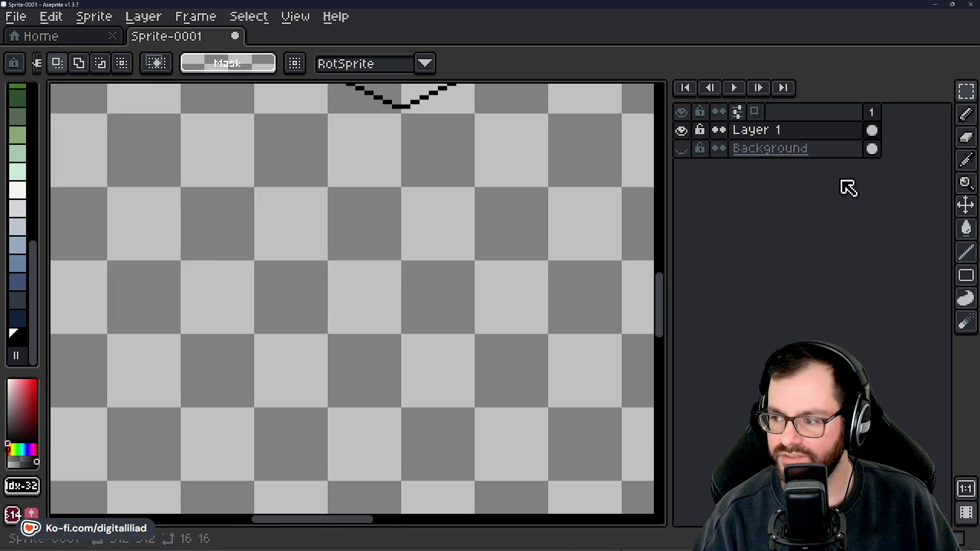
Select a 32x32 area below the diamond for the larger square outline.
left_click_drag(379, 215, 427, 280)
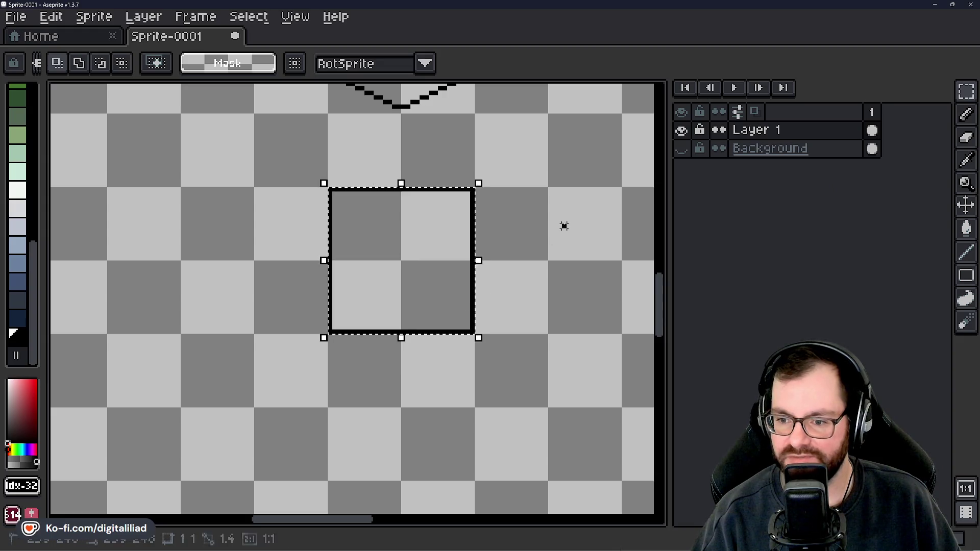
left_click_drag(564, 225, 449, 448)
left_click_drag(413, 347, 453, 313)
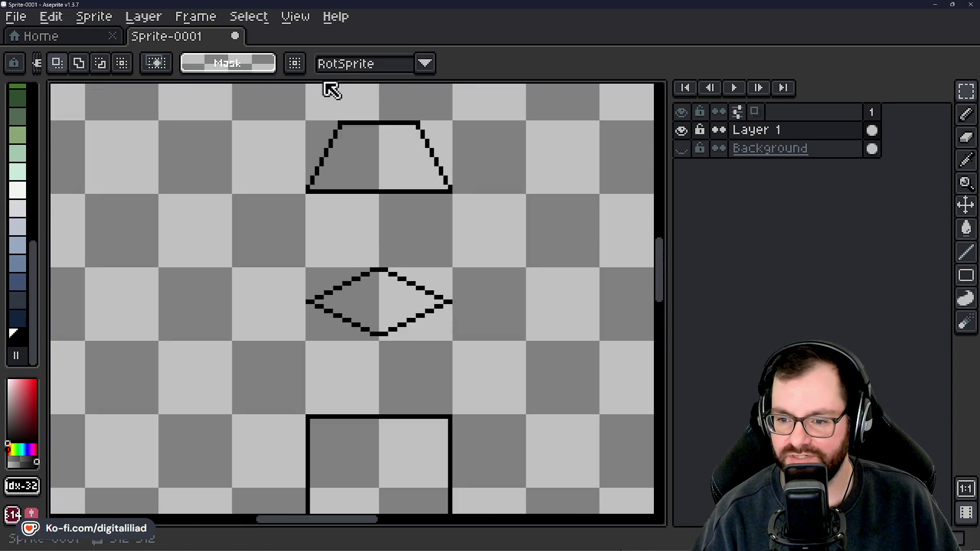
scroll(326, 288, "up", 4)
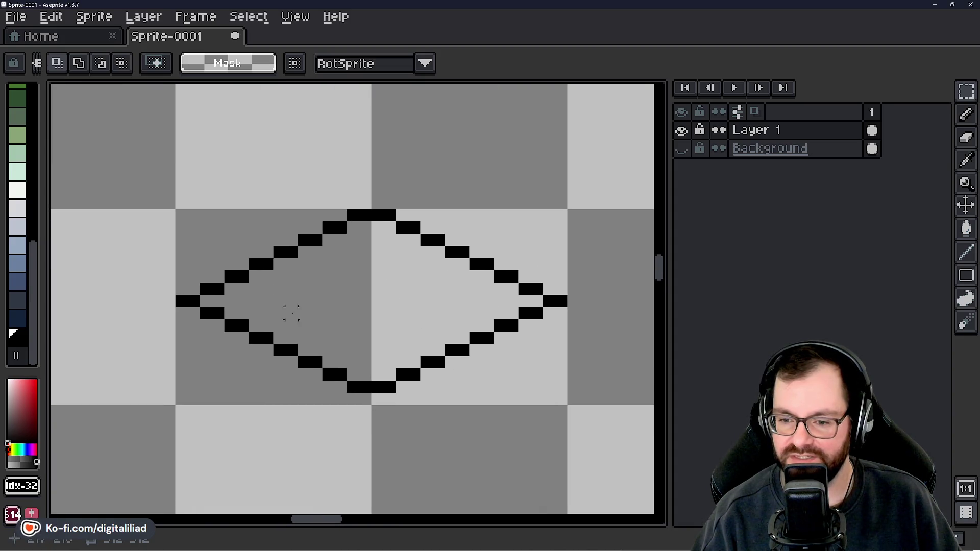
scroll(352, 304, "down", 1)
left_click_drag(319, 356, 345, 258)
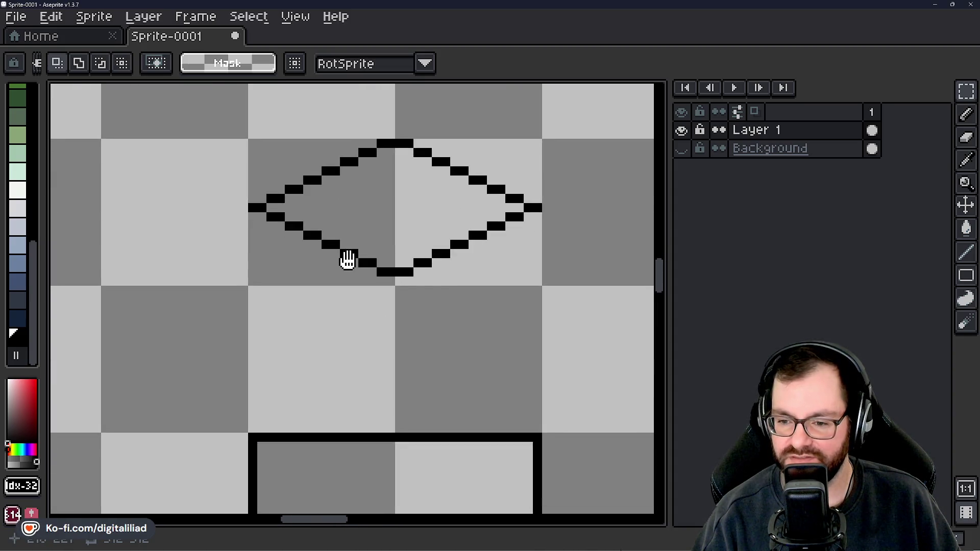
scroll(406, 449, "down", 2)
scroll(354, 308, "down", 1)
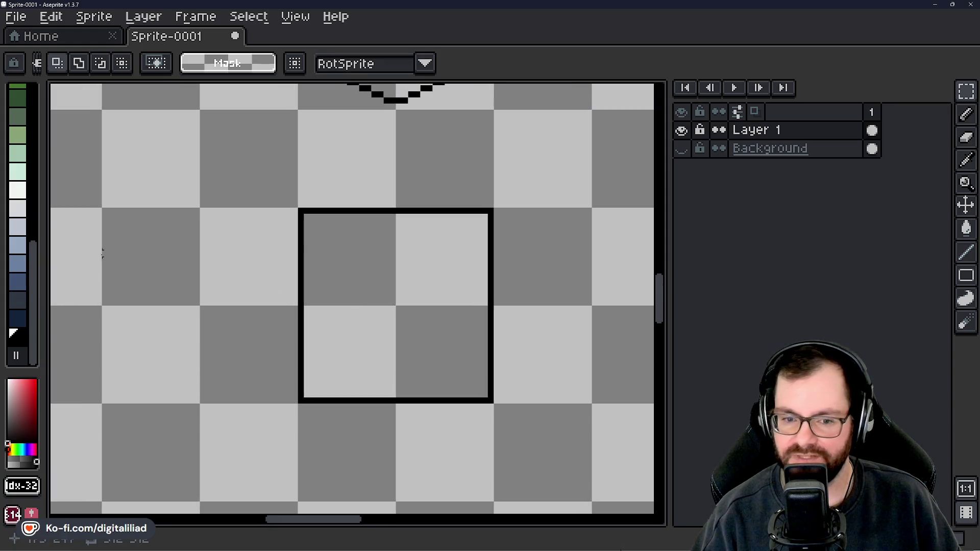
Start an upward arrow below the square with the arrowhead's right diagonal.
left_click(965, 253)
left_click_drag(455, 317, 570, 335)
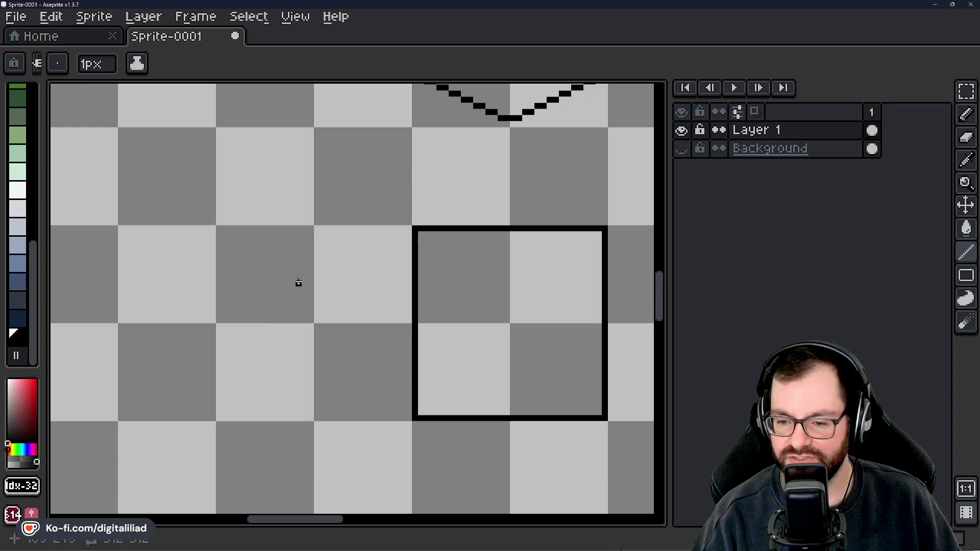
mouse_move(316, 271)
left_mouse_down()
mouse_move(427, 355)
mouse_move(403, 306)
mouse_move(440, 307)
left_mouse_up()
mouse_move(398, 340)
left_mouse_down()
mouse_move(394, 330)
mouse_move(351, 347)
left_mouse_up()
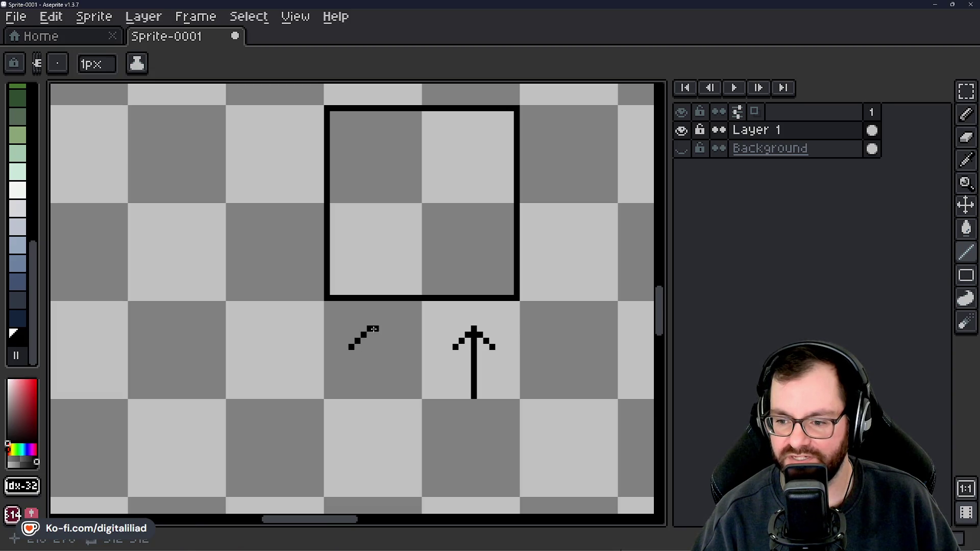
Undo the stray diagonal and draw the down arrow's shaft and barb below the square.
key("ctrl+z")
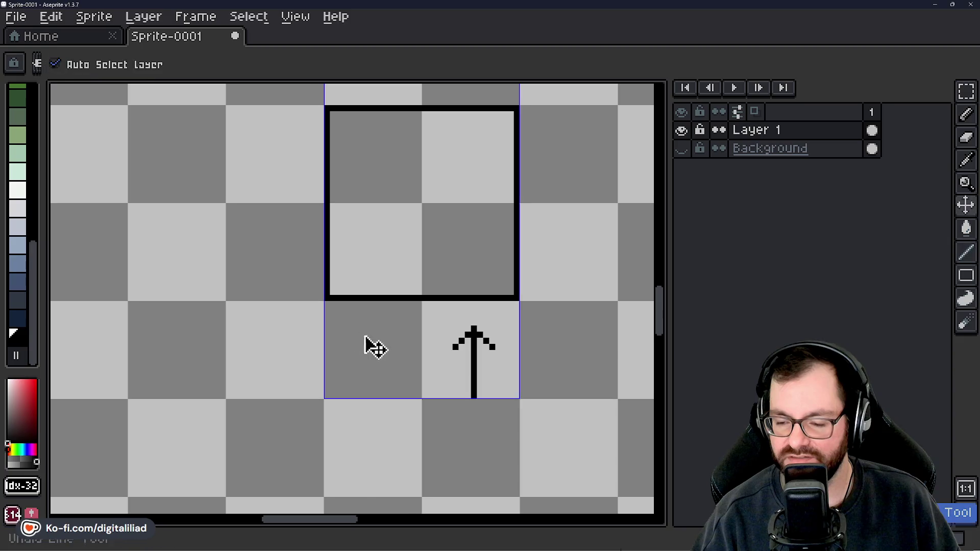
left_click_drag(370, 397, 369, 330)
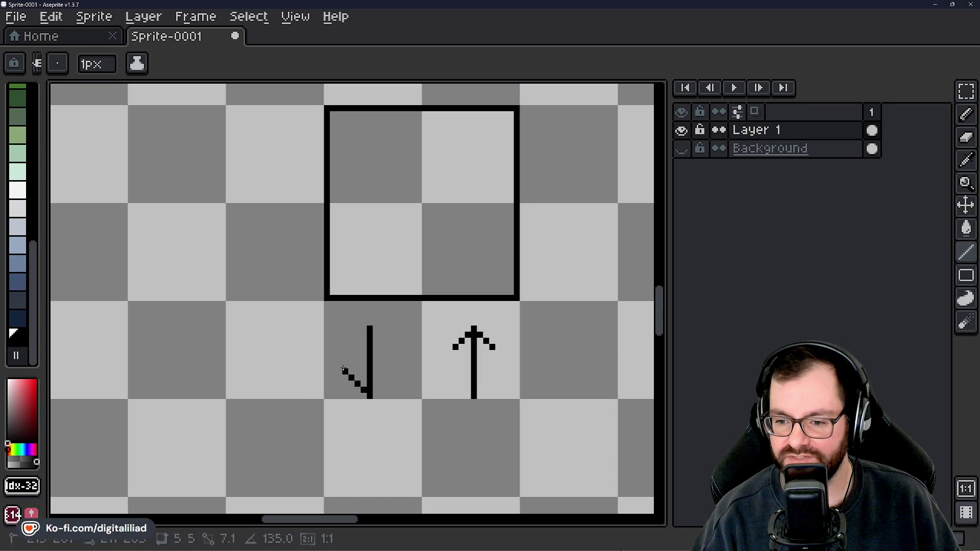
mouse_move(343, 365)
left_mouse_down()
mouse_move(369, 394)
mouse_move(395, 364)
left_mouse_up()
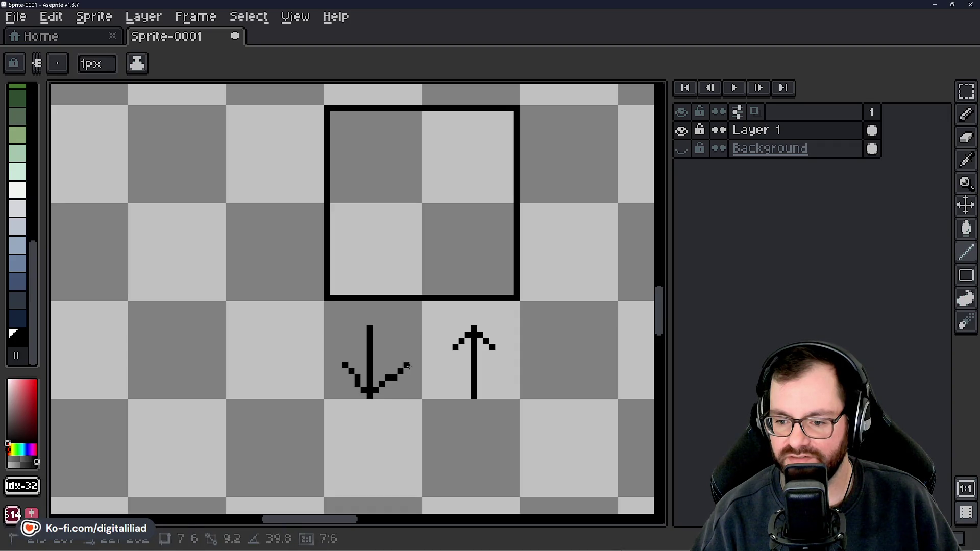
scroll(391, 369, "down", 1)
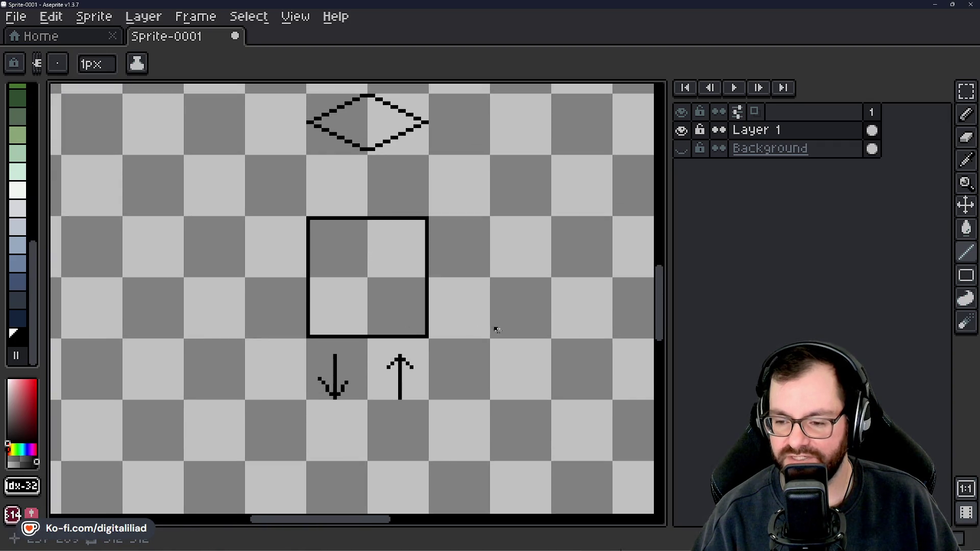
scroll(492, 328, "up", 1)
Draw the right and left arrow shafts beside the square.
mouse_move(439, 307)
left_mouse_down()
mouse_move(461, 292)
mouse_move(466, 315)
left_mouse_up()
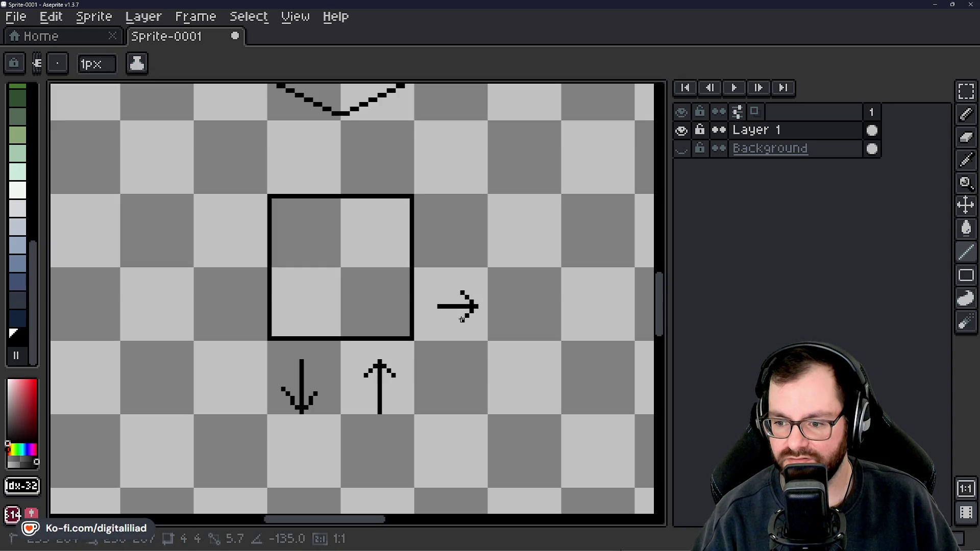
mouse_move(467, 228)
left_mouse_down()
mouse_move(437, 228)
mouse_move(444, 213)
mouse_move(440, 239)
left_mouse_up()
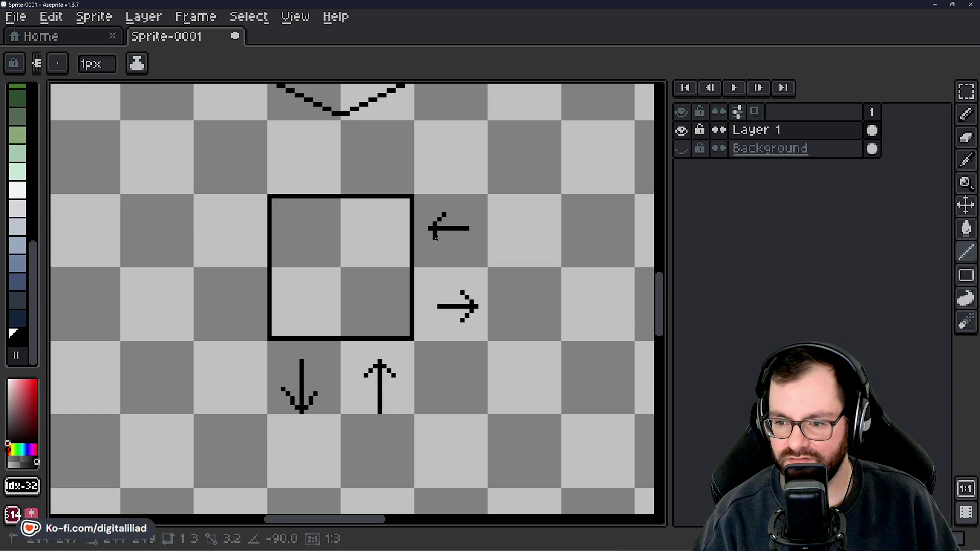
scroll(426, 198, "up", 1)
scroll(427, 198, "left", 1)
scroll(418, 215, "up", 1)
scroll(418, 241, "down", 3)
left_click(965, 91)
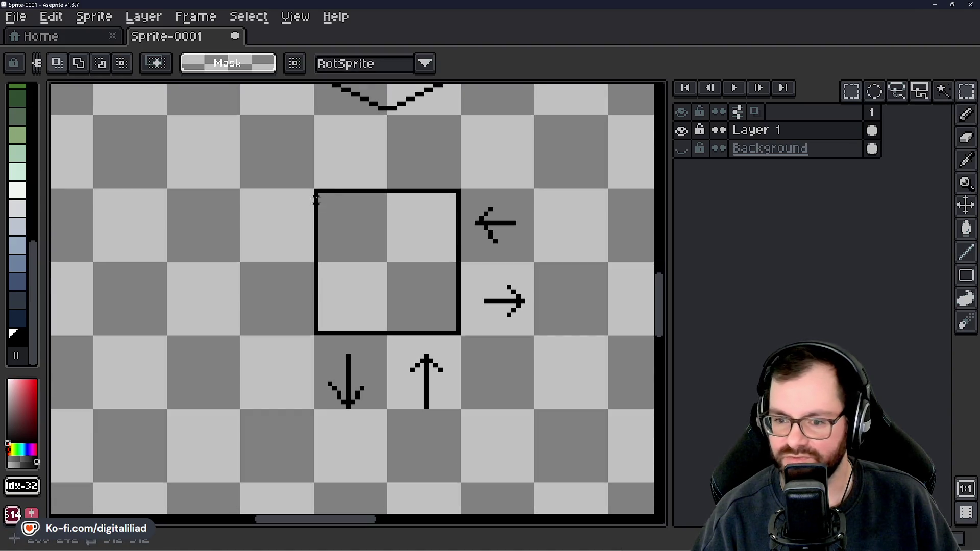
Select the square with its arrows as one block and drop it one tile lower.
mouse_move(282, 208)
left_mouse_down()
mouse_move(274, 218)
mouse_move(498, 376)
left_mouse_up()
scroll(490, 337, "down", 4)
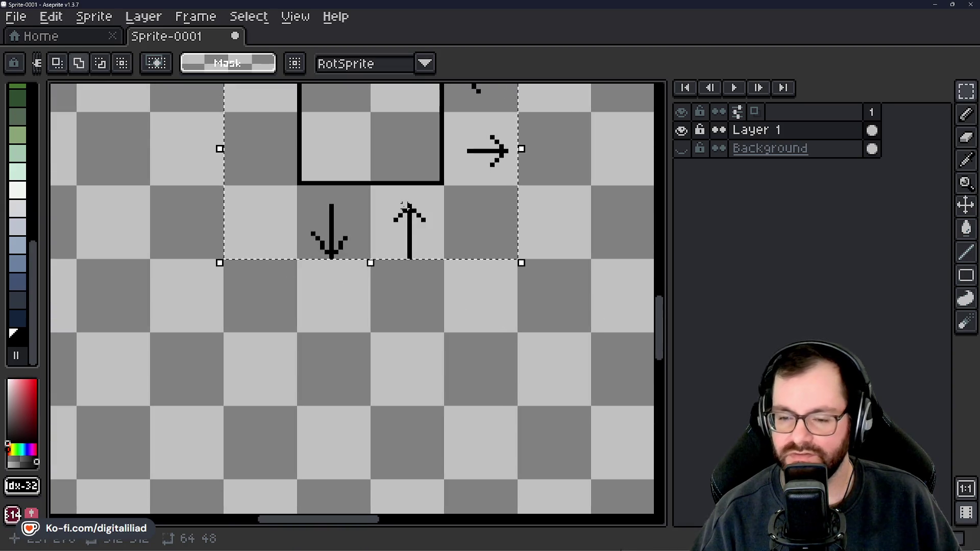
scroll(394, 197, "up", 2)
left_click_drag(401, 300, 401, 360)
scroll(388, 341, "up", 2)
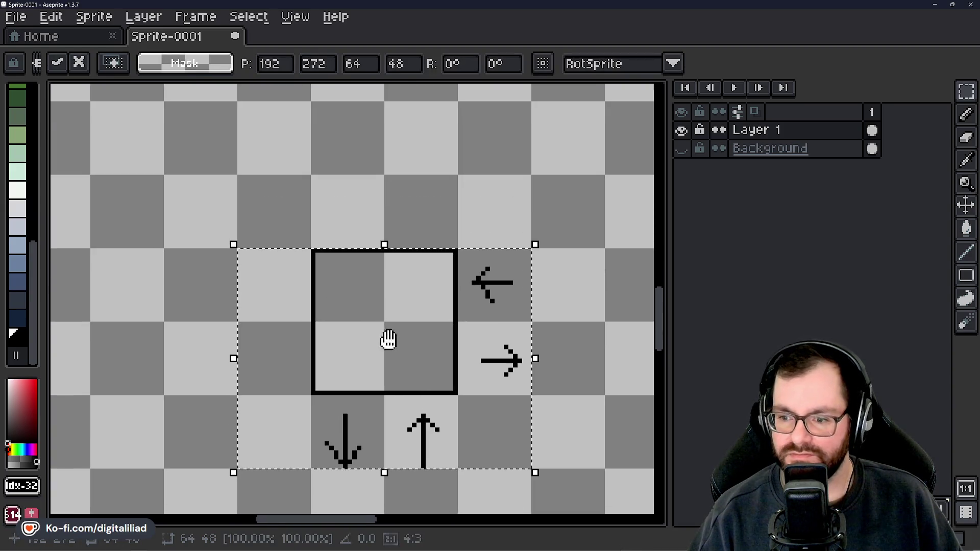
left_click(421, 205)
scroll(427, 226, "up", 1)
key("b")
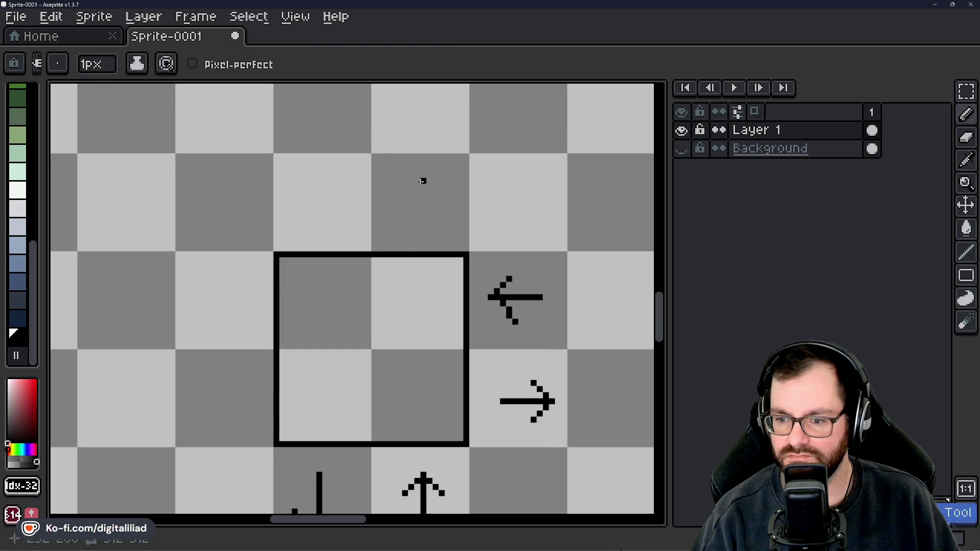
Undo the stray freehand stroke and draw the up arrow's shaft and head above the square.
left_click_drag(417, 234, 417, 178)
key("ctrl+z")
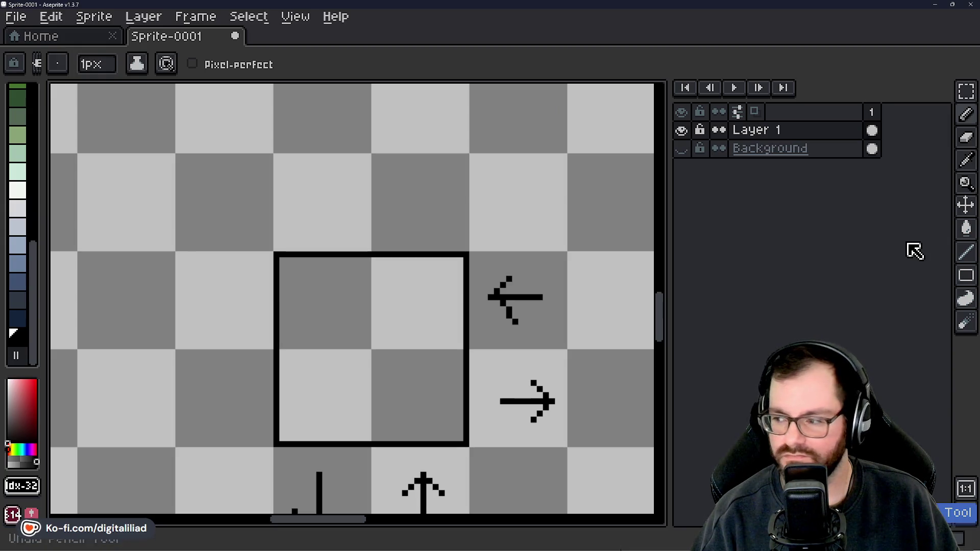
left_click(965, 253)
mouse_move(422, 231)
left_mouse_down()
mouse_move(422, 173)
mouse_move(404, 205)
left_mouse_up()
key("ctrl+z")
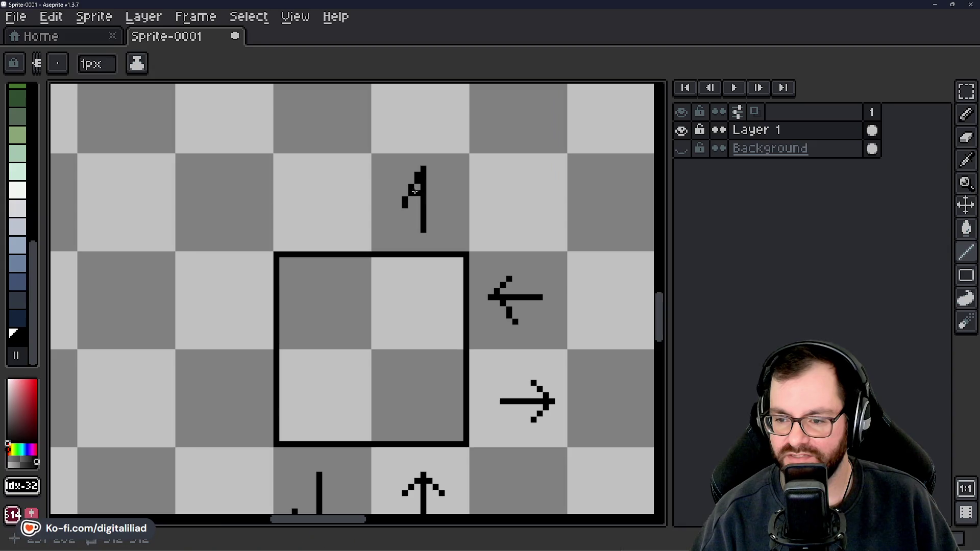
left_click_drag(422, 170, 447, 205)
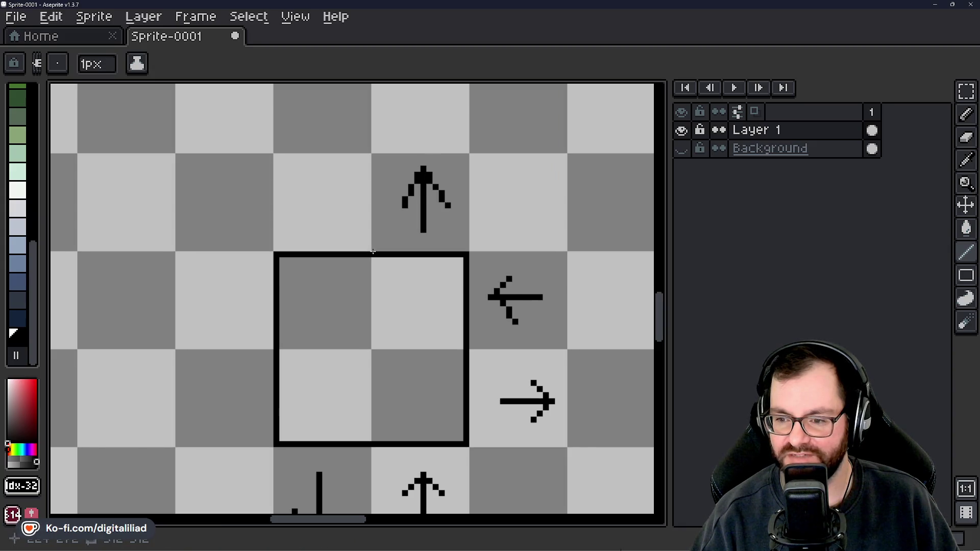
scroll(391, 200, "left", 2)
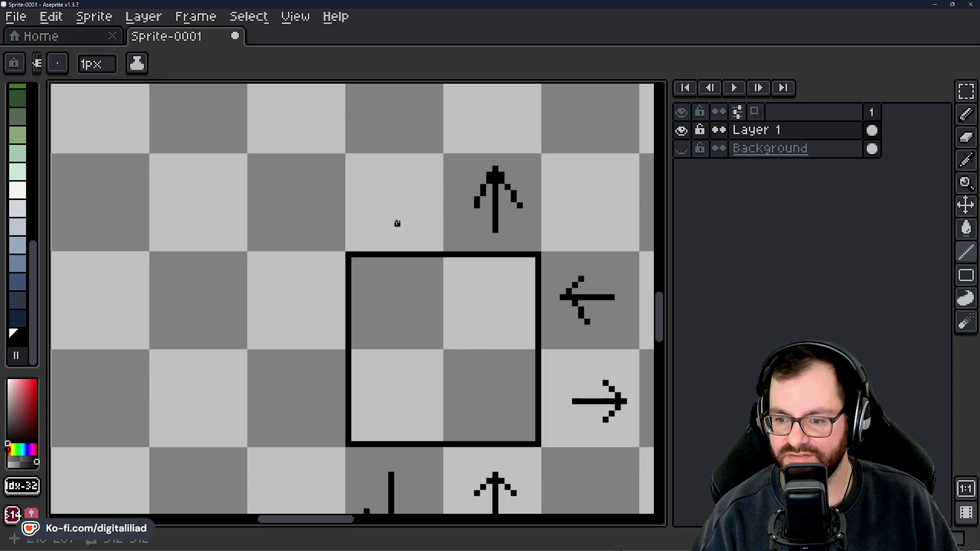
Draw the down arrow above the square and start the left and right arrows on its left side.
left_click_drag(397, 169, 397, 236)
key("ctrl+z")
mouse_move(390, 173)
left_mouse_down()
mouse_move(391, 236)
mouse_move(371, 203)
mouse_move(413, 204)
left_mouse_up()
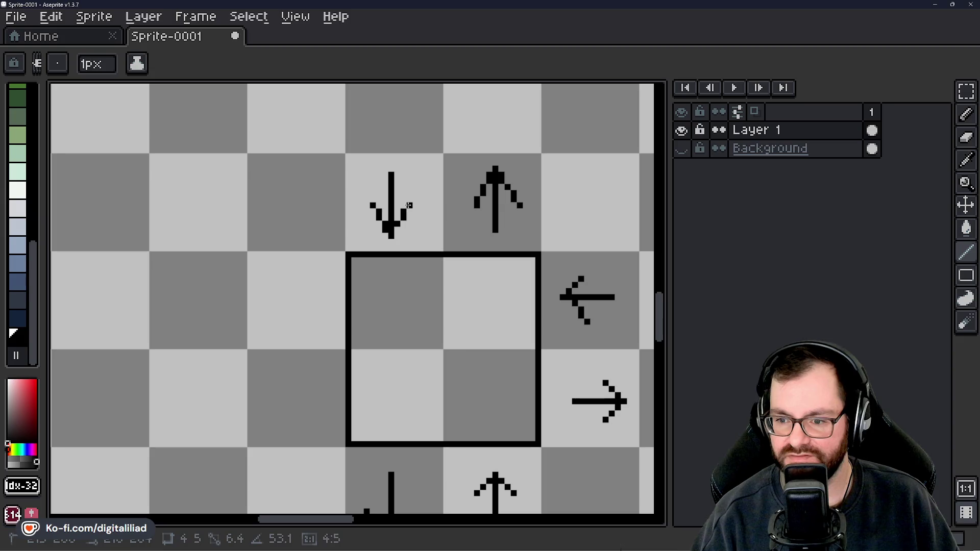
scroll(363, 255, "down", 2)
mouse_move(321, 251)
left_mouse_down()
mouse_move(308, 251)
mouse_move(291, 223)
mouse_move(291, 275)
left_mouse_up()
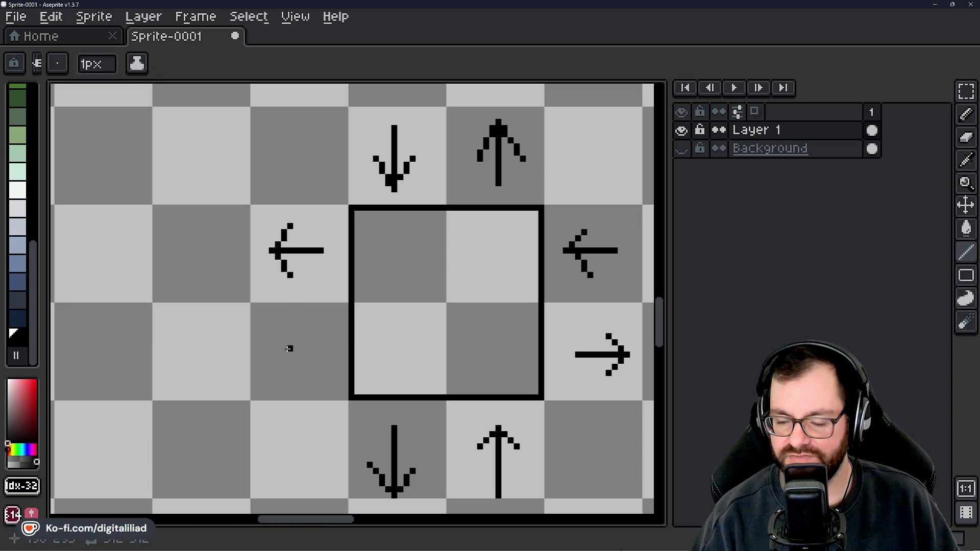
mouse_move(282, 354)
left_mouse_down()
mouse_move(330, 354)
mouse_move(307, 331)
mouse_move(302, 377)
left_mouse_up()
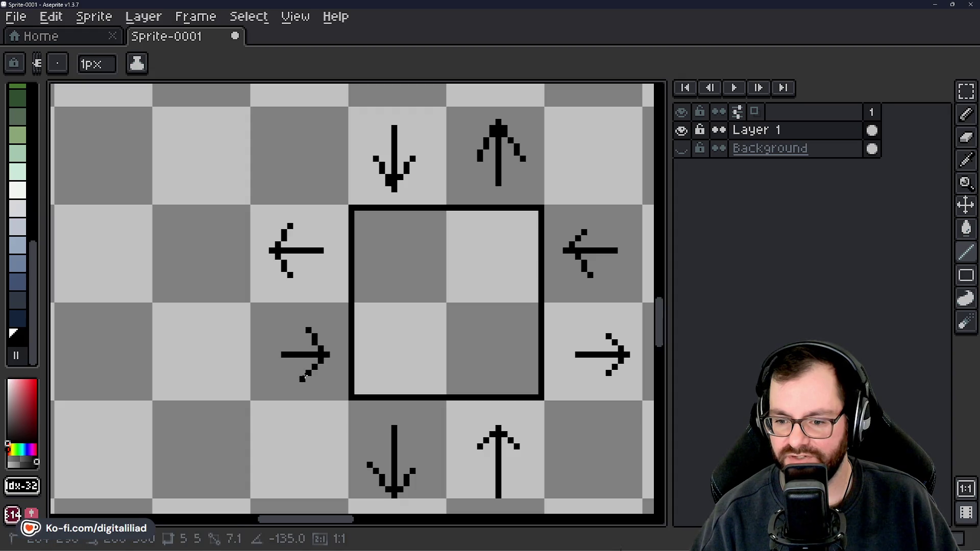
scroll(314, 355, "down", 2)
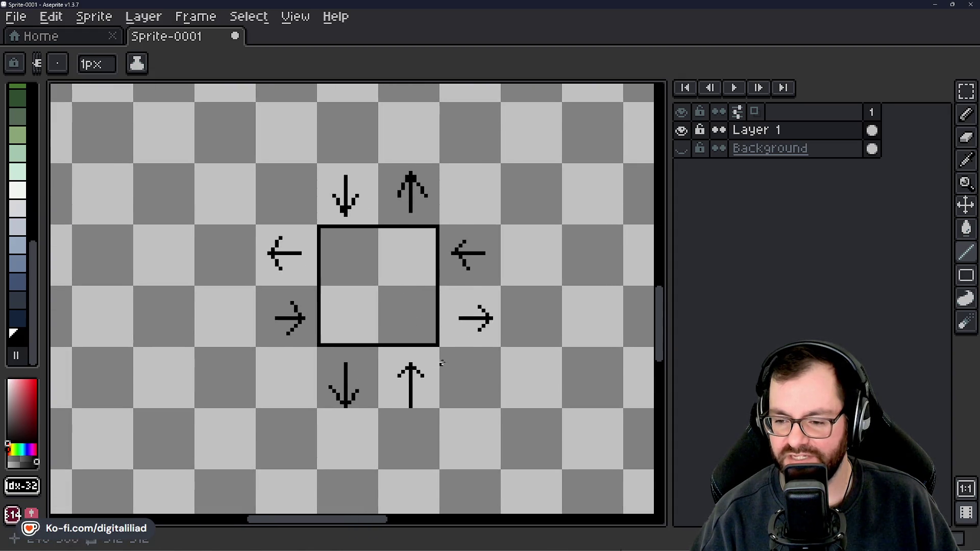
scroll(437, 350, "up", 1)
scroll(23, 253, "up", 3)
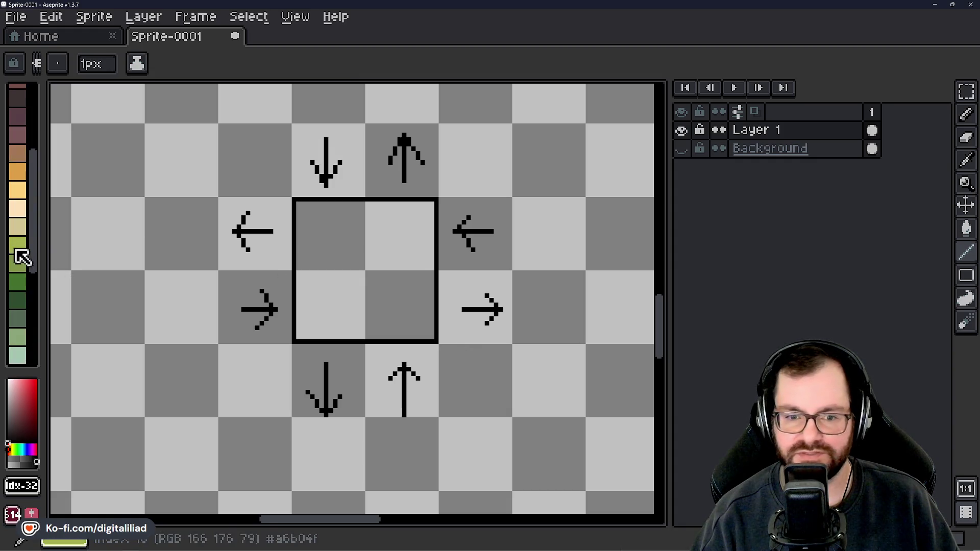
Pick a green then a red drawing colour and bring up the palette options menu.
left_click(26, 299)
scroll(24, 202, "up", 3)
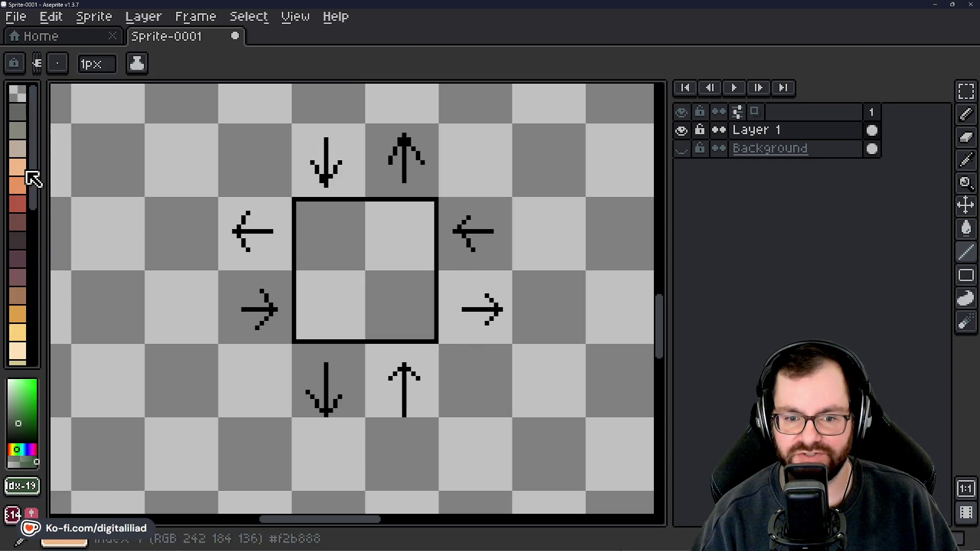
left_click(17, 202)
scroll(282, 179, "up", 3)
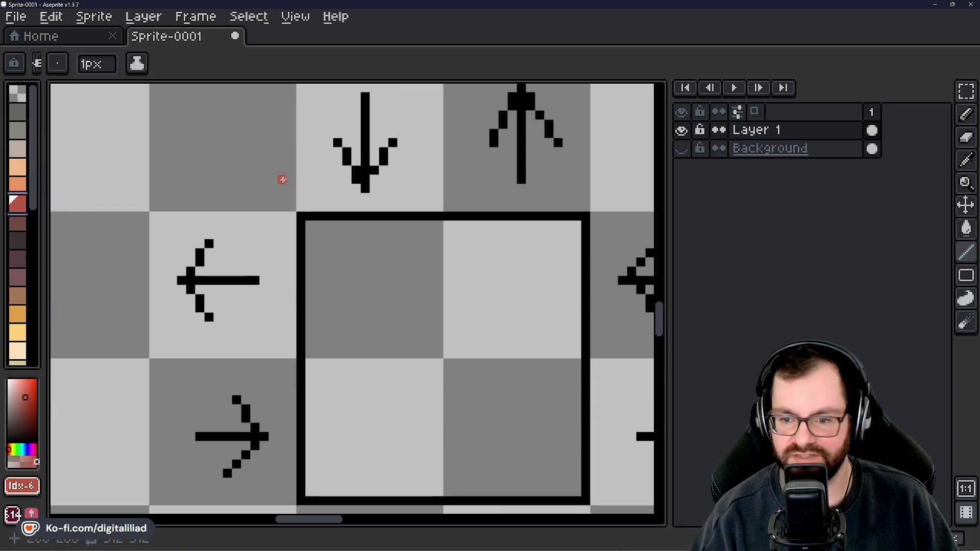
scroll(272, 189, "down", 3)
scroll(27, 255, "down", 3)
scroll(26, 263, "up", 3)
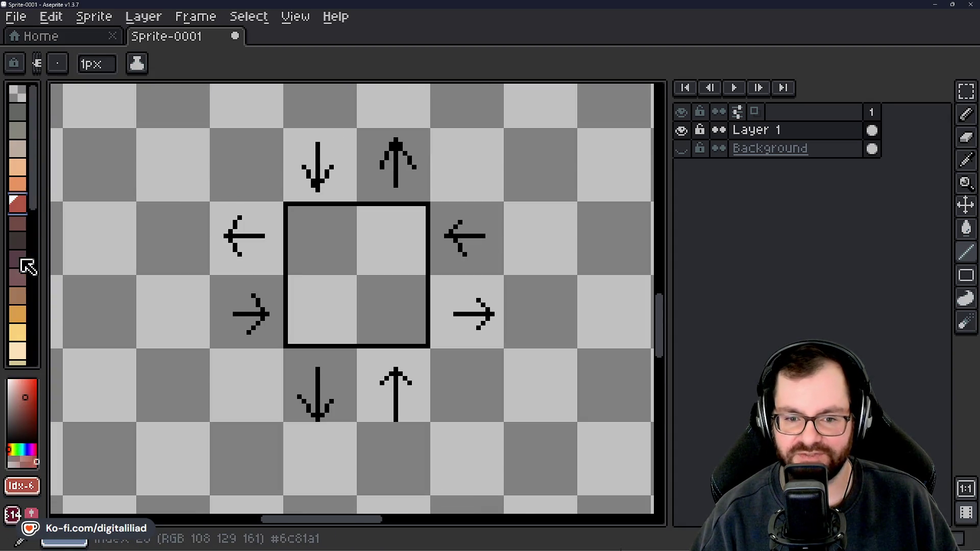
scroll(23, 228, "down", 2)
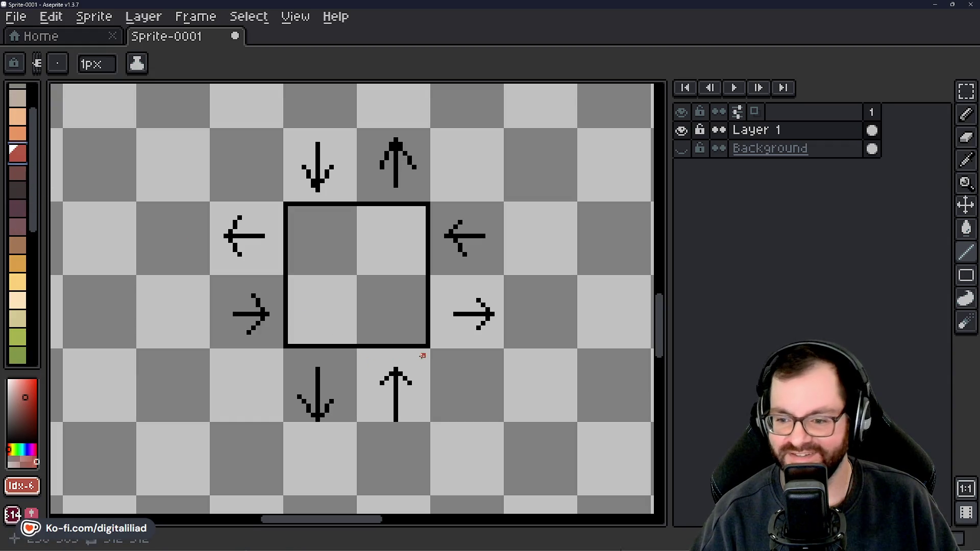
scroll(429, 360, "up", 1)
scroll(451, 353, "up", 1)
scroll(471, 317, "down", 3)
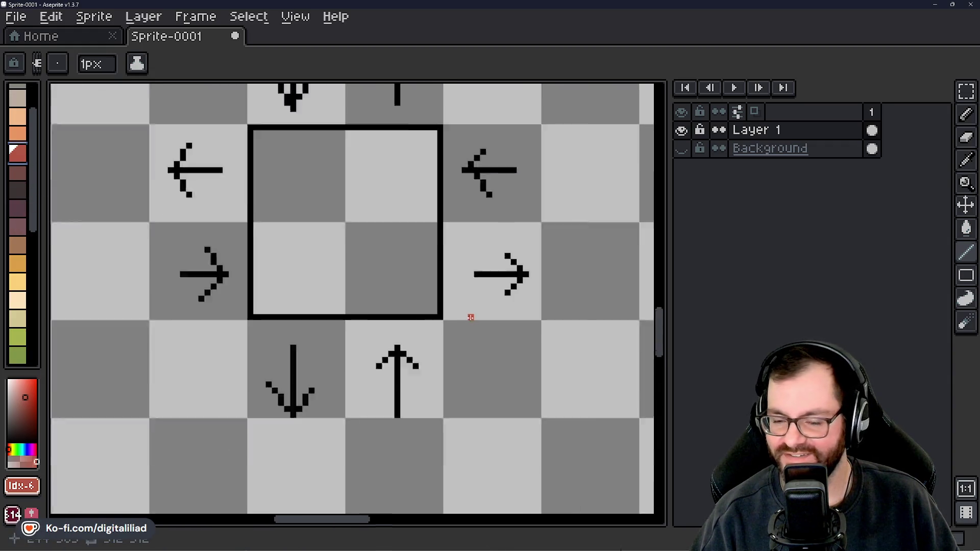
scroll(471, 316, "down", 1)
left_click(40, 65)
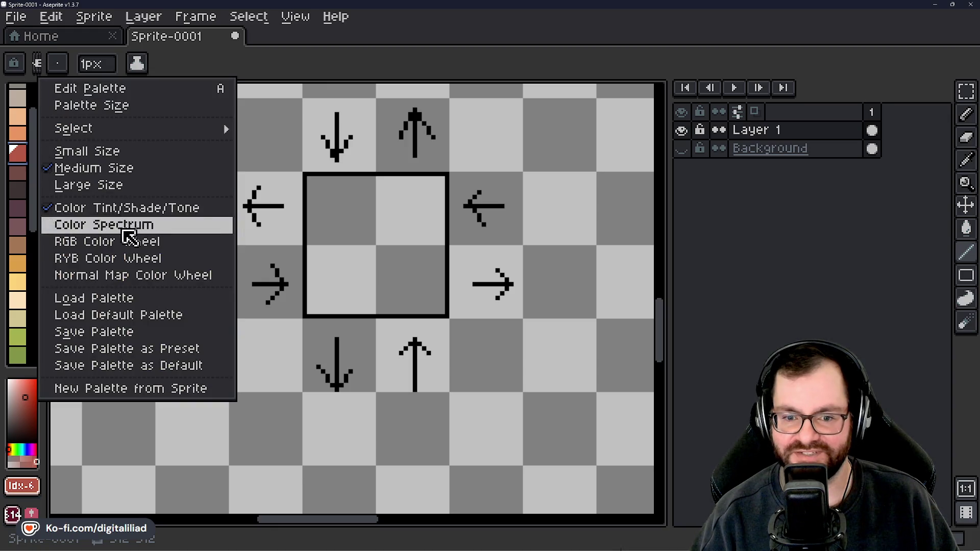
Load the 31_by_mattt+1 palette from the Palettes folder under Aseprite Files.
left_click(107, 299)
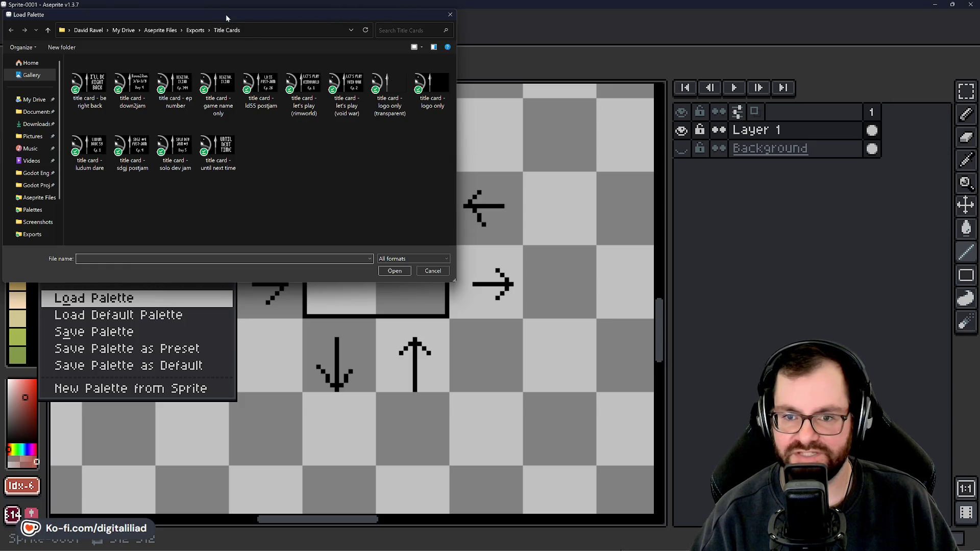
left_click_drag(231, 11, 264, 30)
left_click(66, 120)
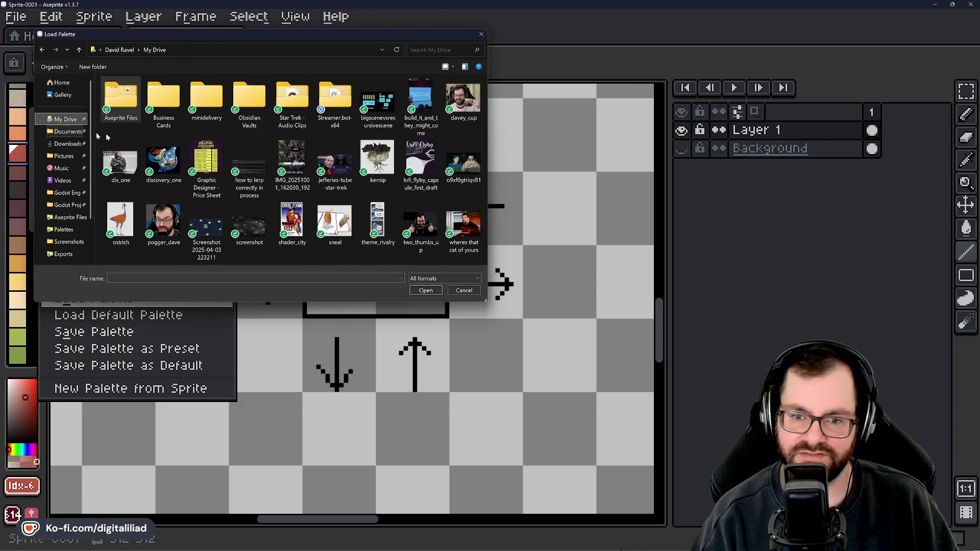
double_click(131, 107)
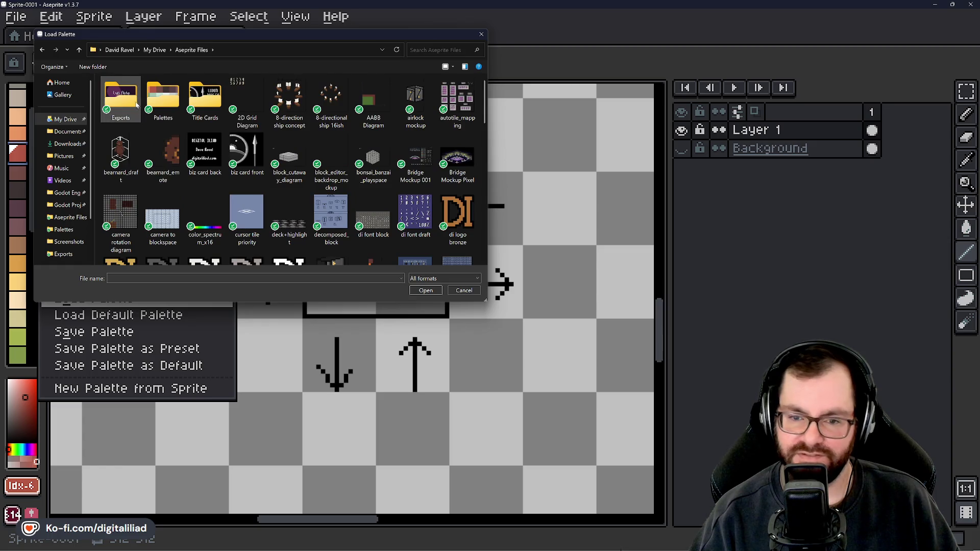
left_click(168, 105)
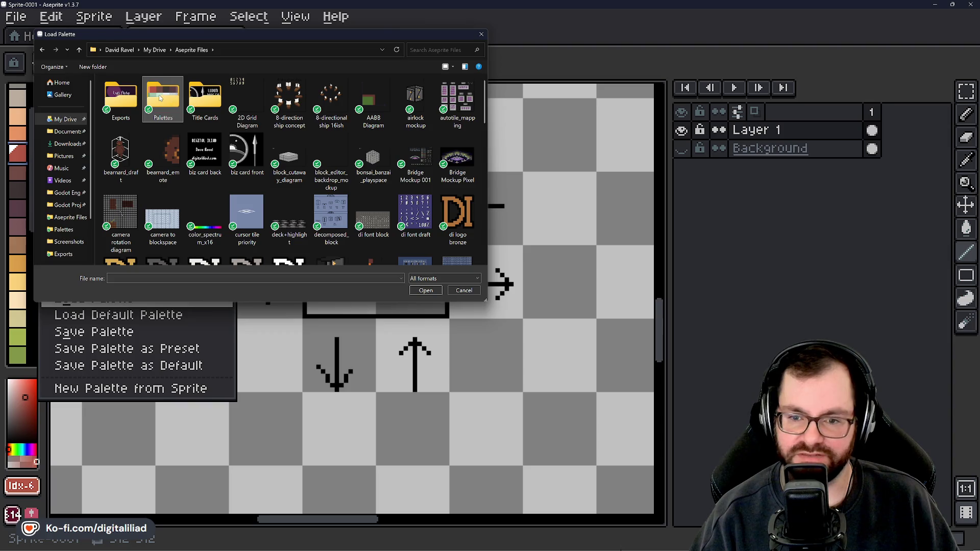
double_click(159, 97)
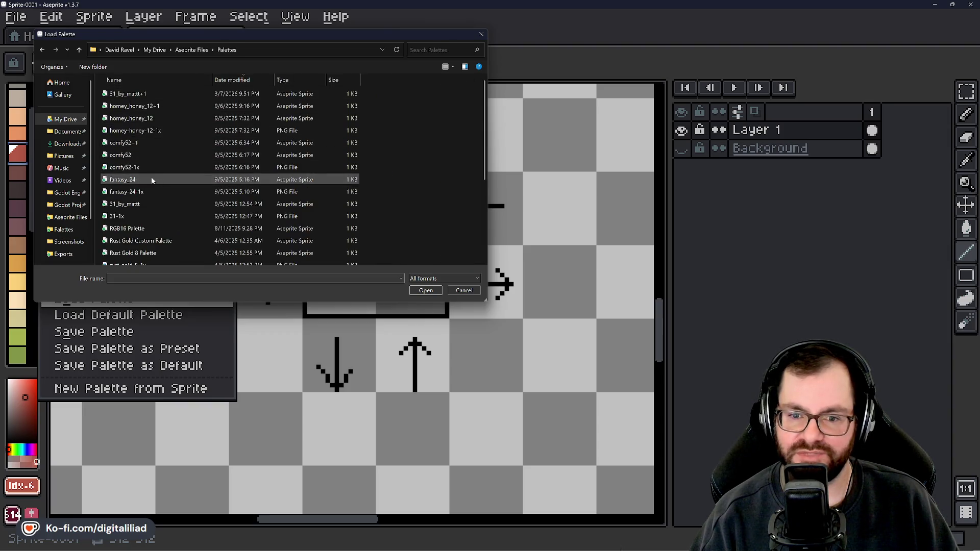
left_click(161, 93)
left_click(417, 288)
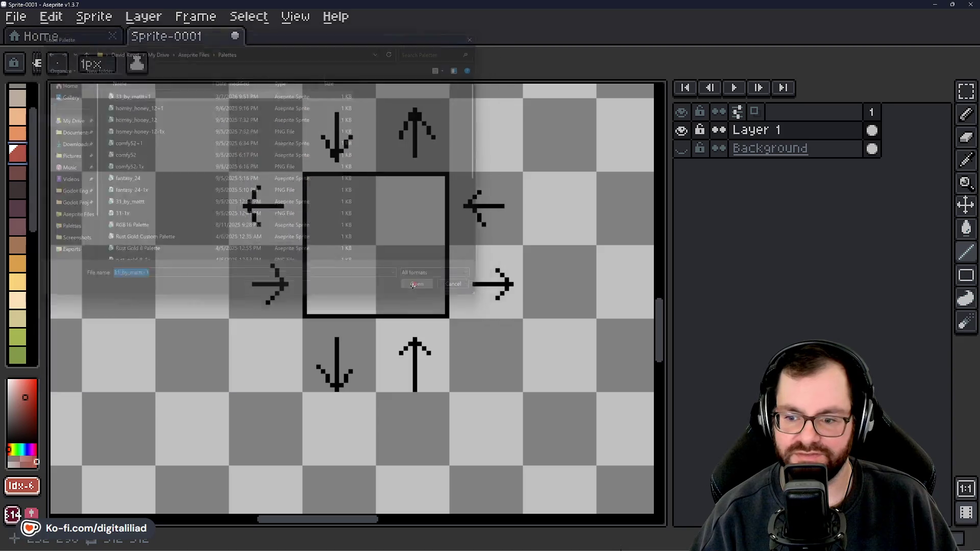
Load the comfy52+1 palette instead and pick a red drawing colour.
left_click(39, 64)
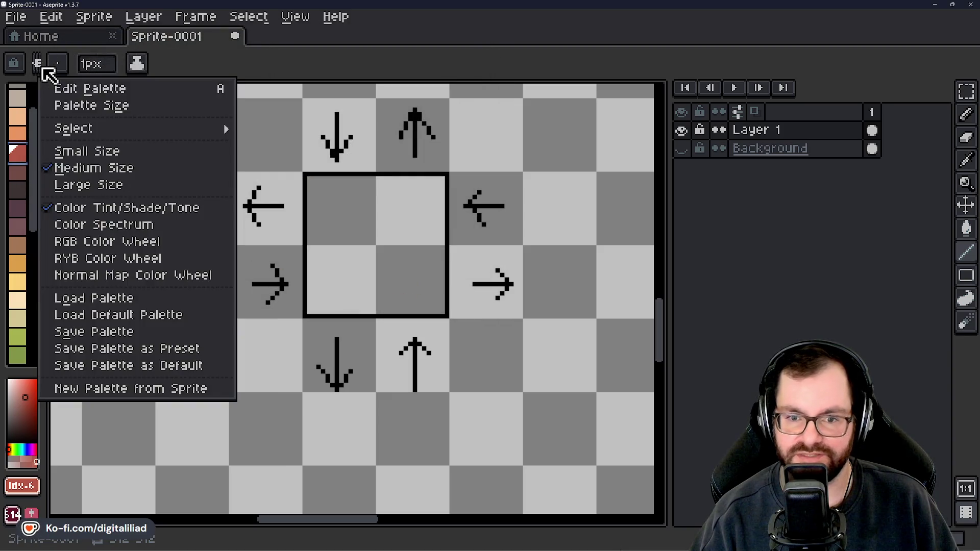
left_click(127, 299)
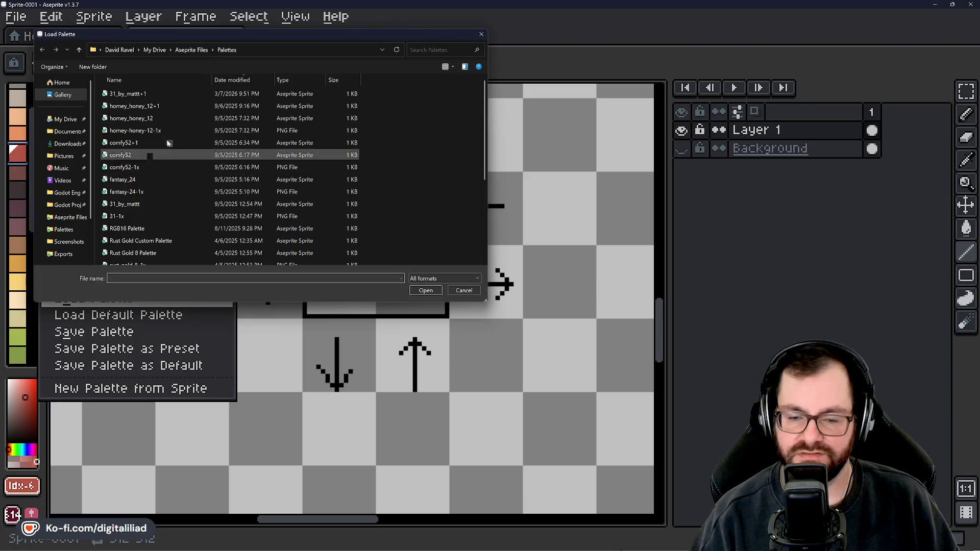
scroll(175, 167, "down", 1)
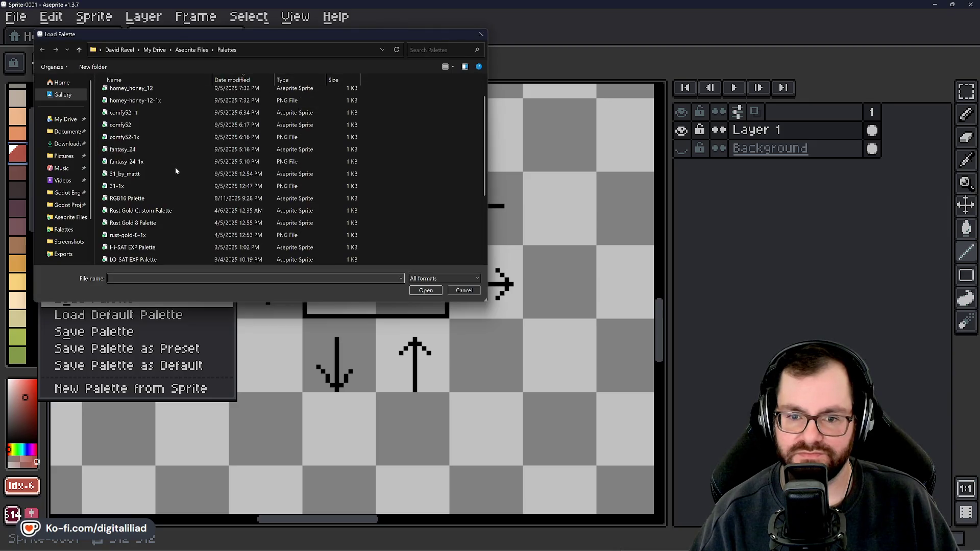
left_click(150, 112)
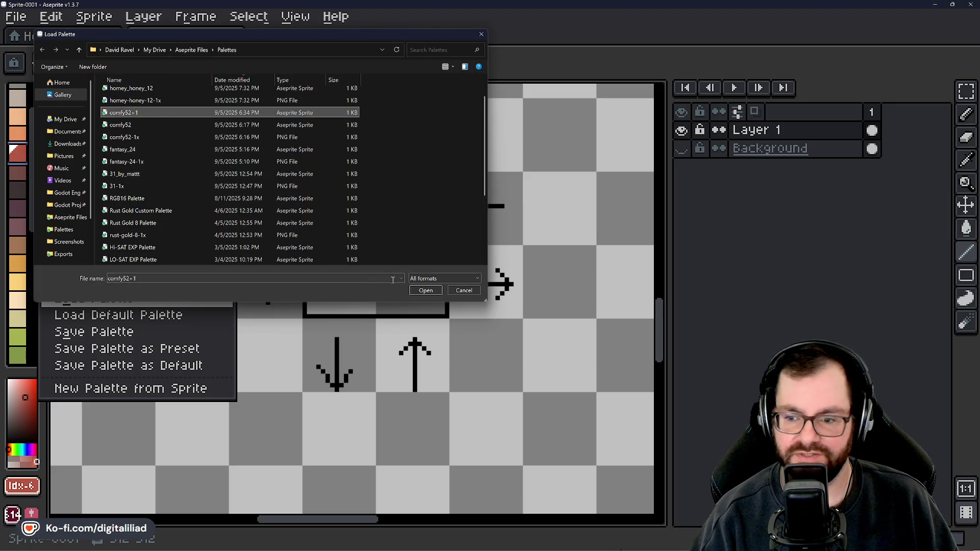
left_click(425, 290)
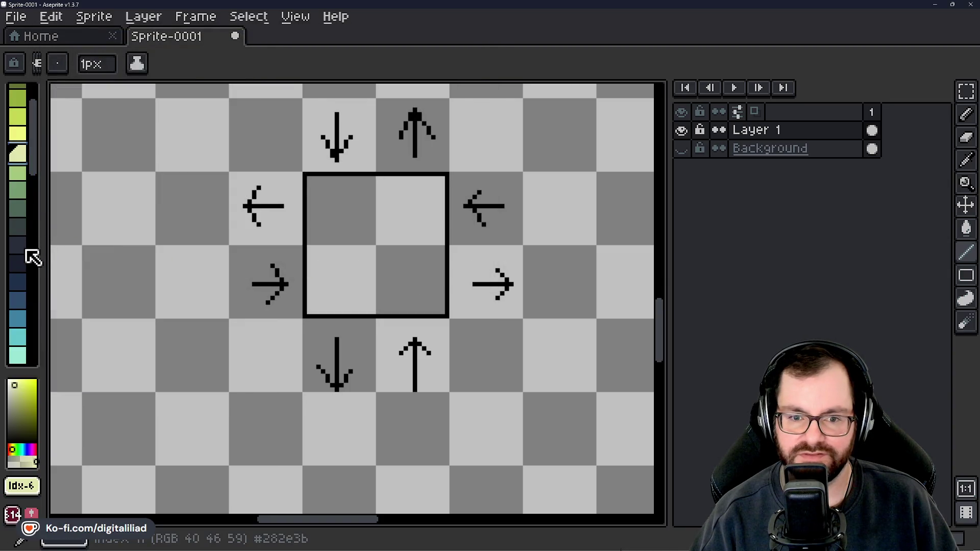
scroll(33, 258, "up", 5)
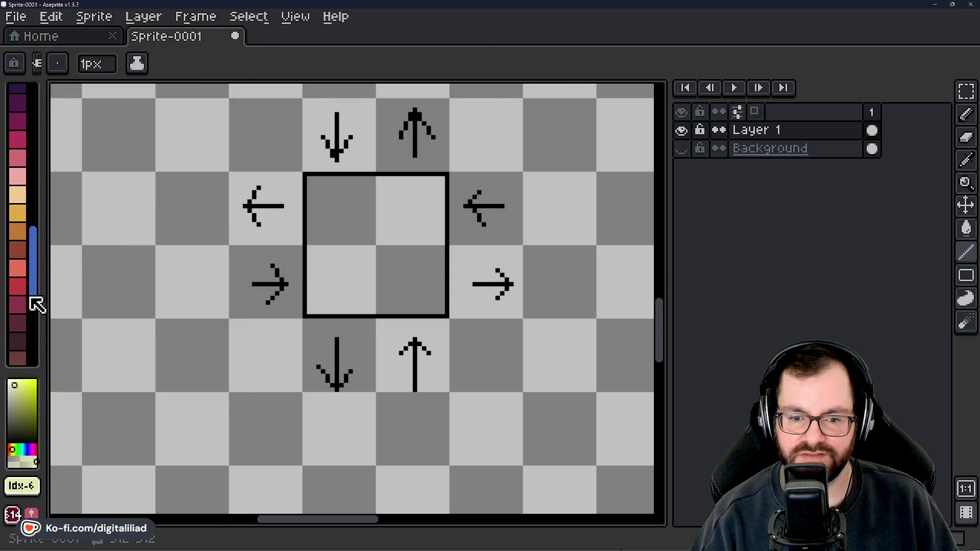
scroll(29, 261, "down", 3)
left_click(25, 237)
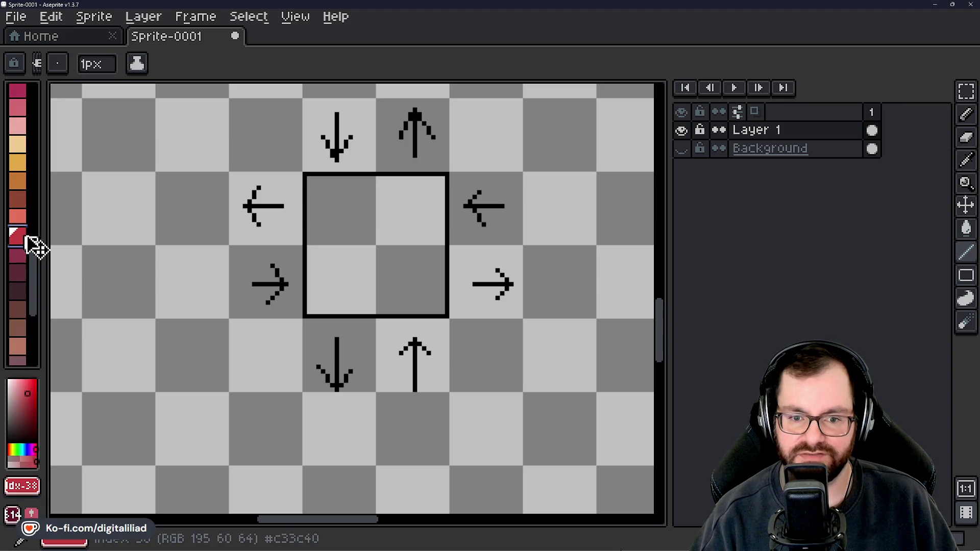
scroll(214, 283, "up", 1)
scroll(373, 352, "up", 2)
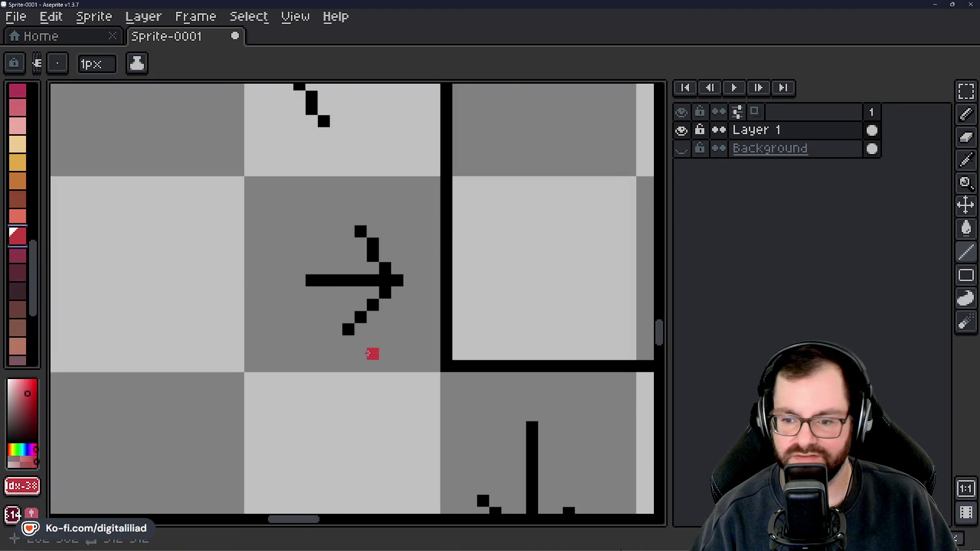
Load the Hi-SAT EXP Palette file, replacing the sprite's colours.
left_click(37, 64)
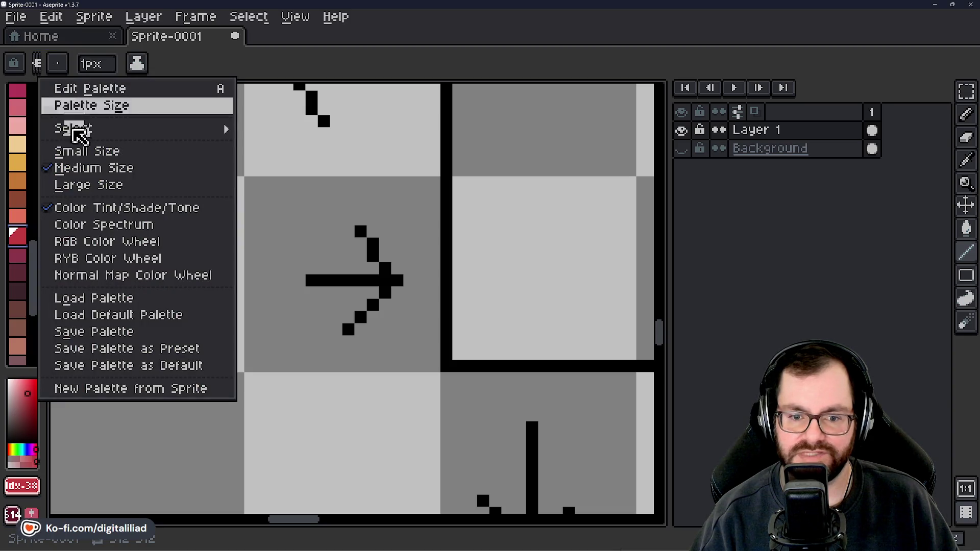
left_click(76, 298)
scroll(122, 205, "down", 3)
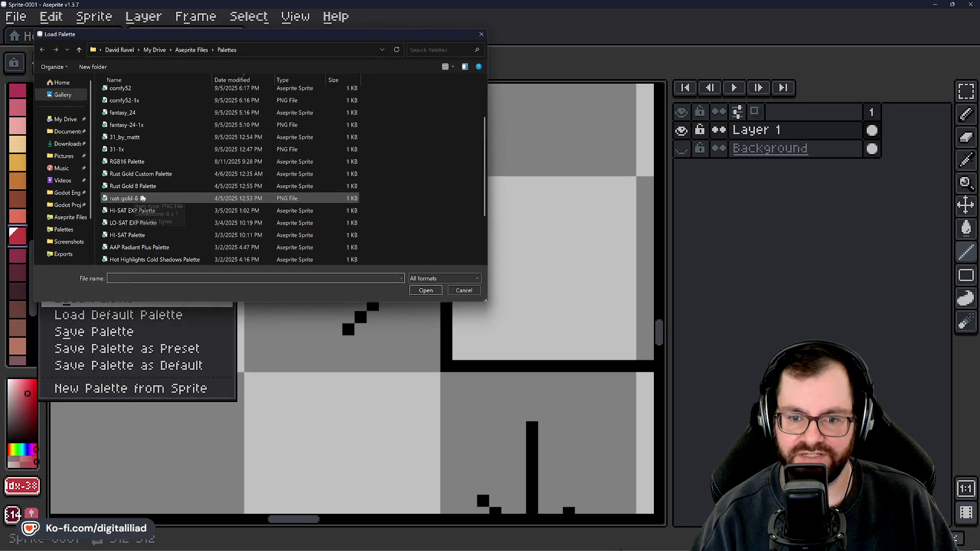
scroll(146, 153, "down", 1)
left_click(153, 138)
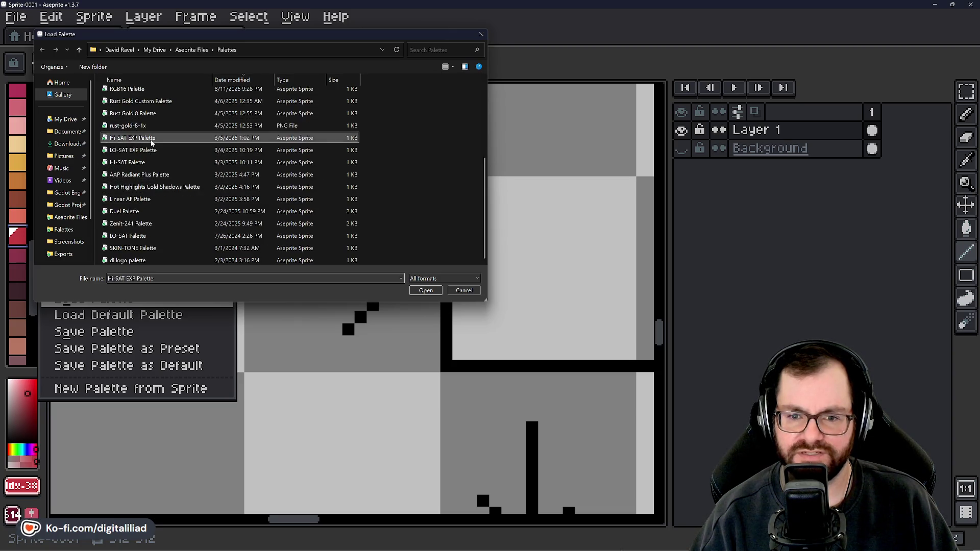
left_click(426, 290)
scroll(260, 269, "down", 2)
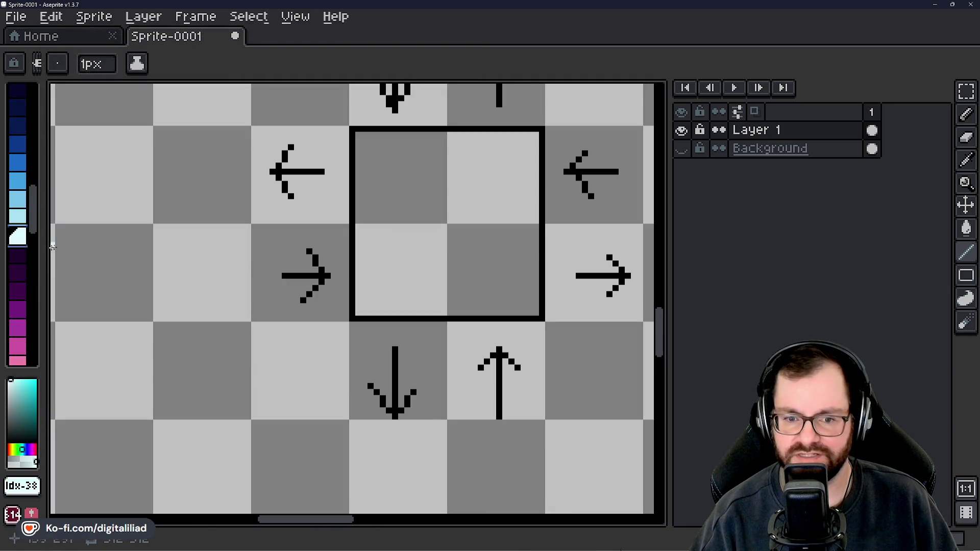
scroll(17, 262, "up", 3)
scroll(23, 246, "up", 3)
scroll(28, 245, "up", 1)
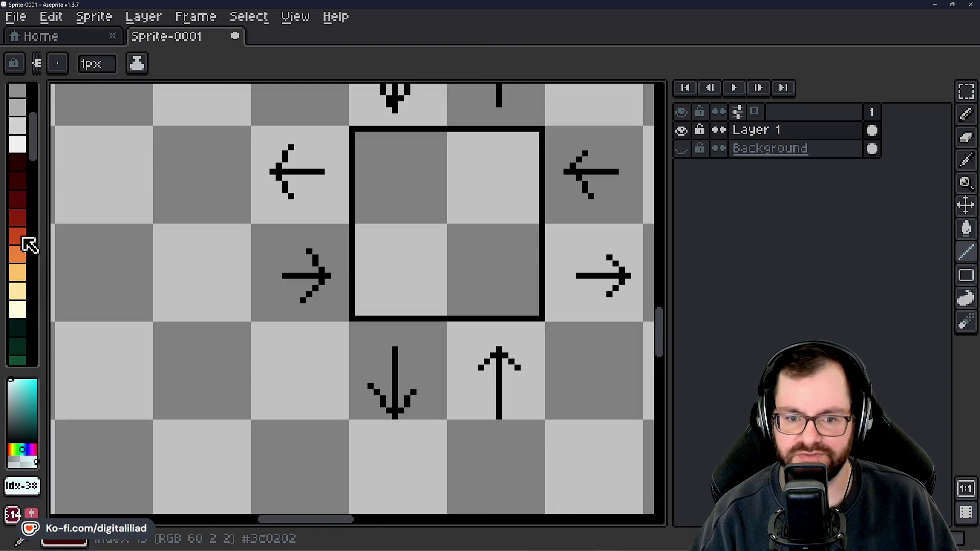
Pick a dark red shade and bring the empty cell beside the square into view.
left_click(18, 198)
scroll(378, 328, "up", 2)
scroll(379, 327, "up", 1)
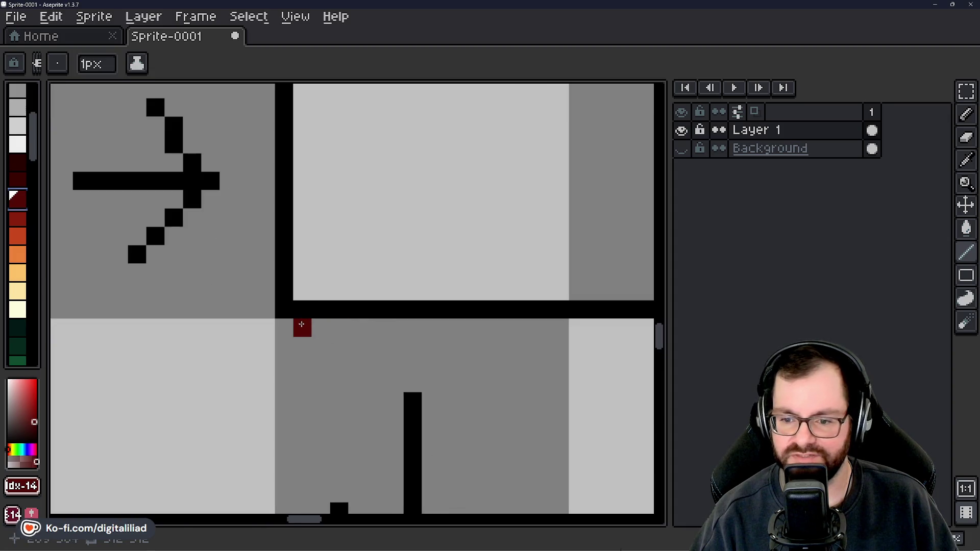
left_click(18, 217)
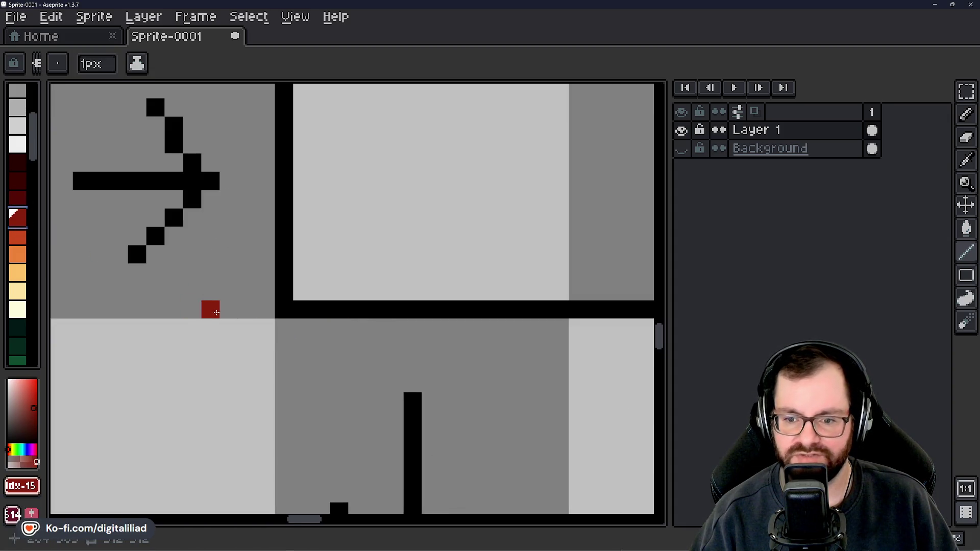
scroll(195, 280, "down", 3)
scroll(324, 287, "up", 2)
scroll(302, 302, "up", 1)
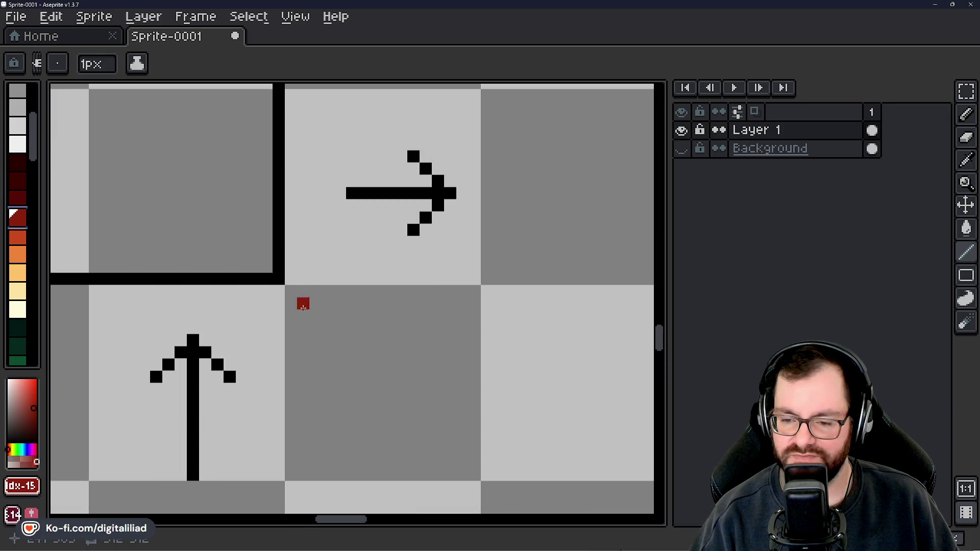
left_click_drag(319, 296, 317, 232)
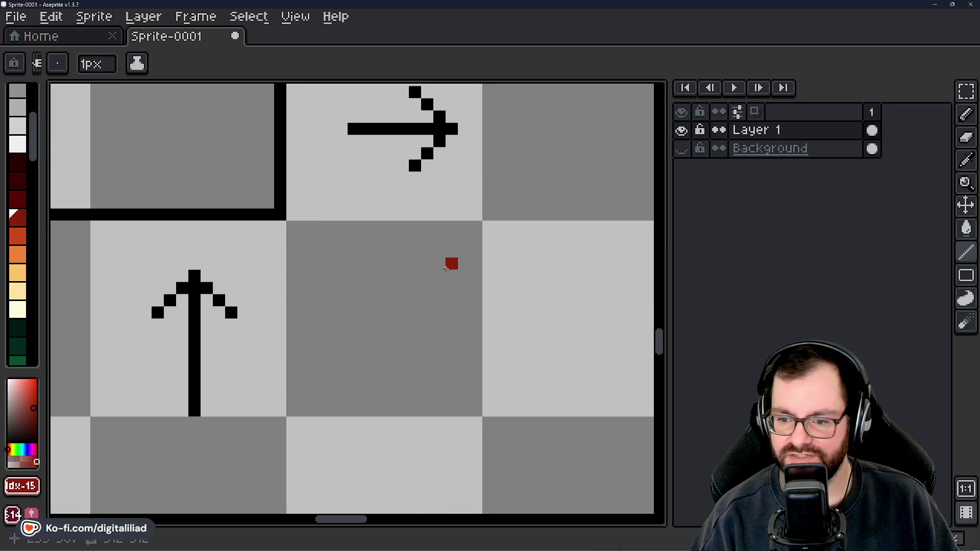
left_click_drag(446, 267, 290, 241)
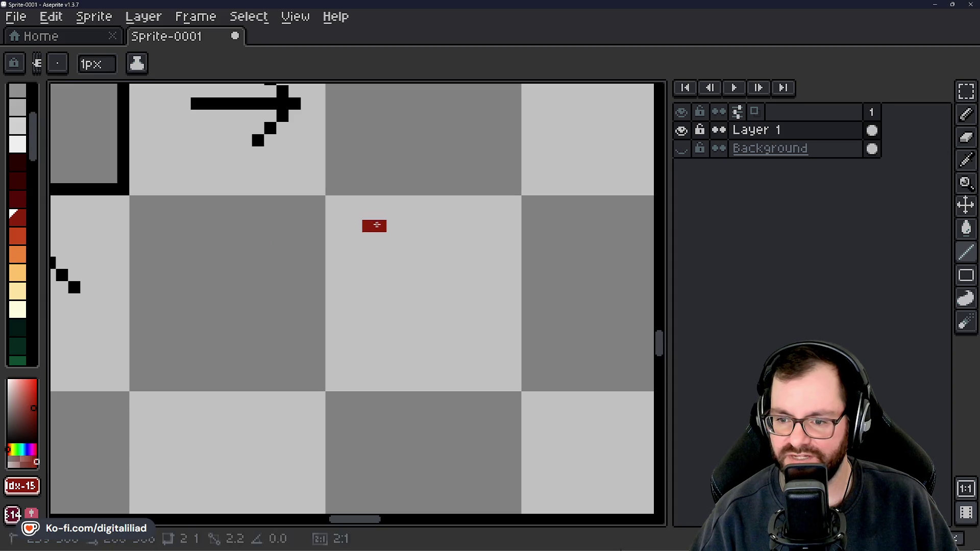
Draw a dark-red plus marker with the Pencil and erase its stray pixel.
key("b")
mouse_move(369, 227)
left_mouse_down()
mouse_move(380, 233)
mouse_move(370, 263)
left_mouse_up()
key("e")
left_click(381, 226)
key("b")
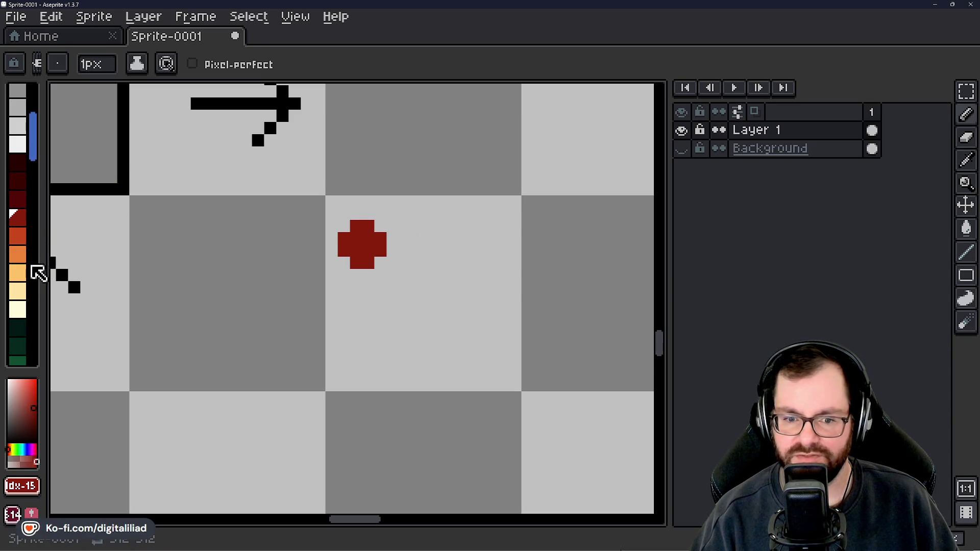
Draw a light-orange plus right of the red one, then pick green.
left_click(18, 273)
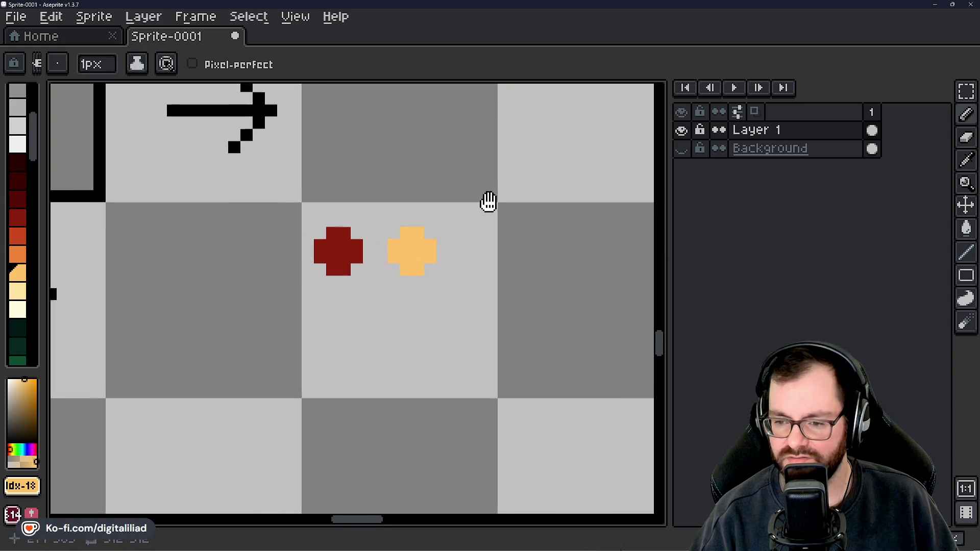
left_click_drag(512, 193, 445, 206)
scroll(9, 327, "down", 3)
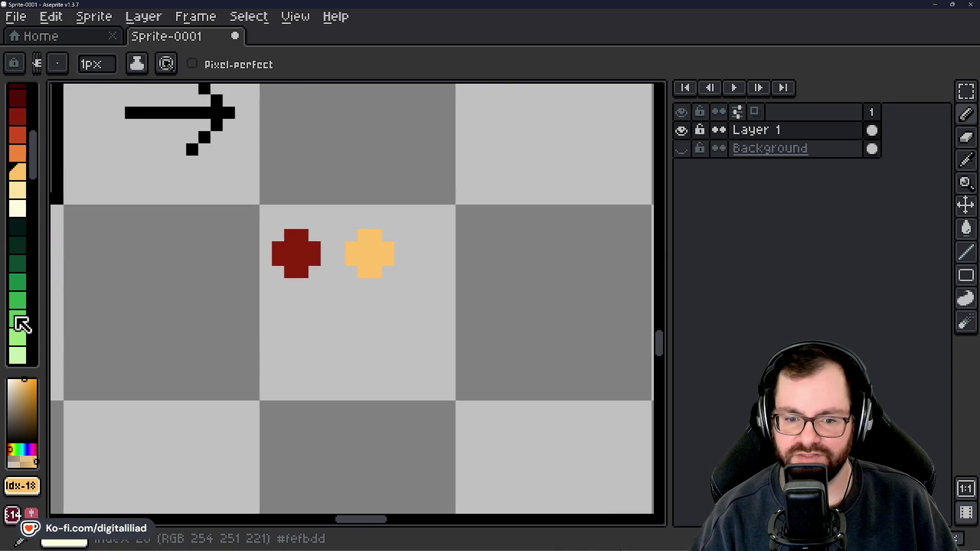
left_click(19, 281)
Draw a green plus beside the orange one, completing a row of three markers.
left_click(425, 248)
left_click_drag(420, 253, 424, 260)
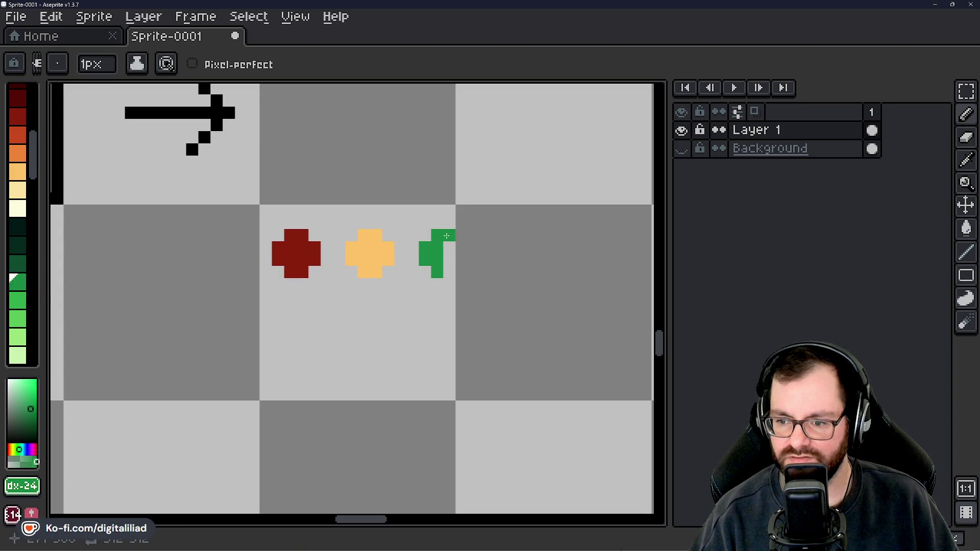
scroll(459, 259, "down", 3)
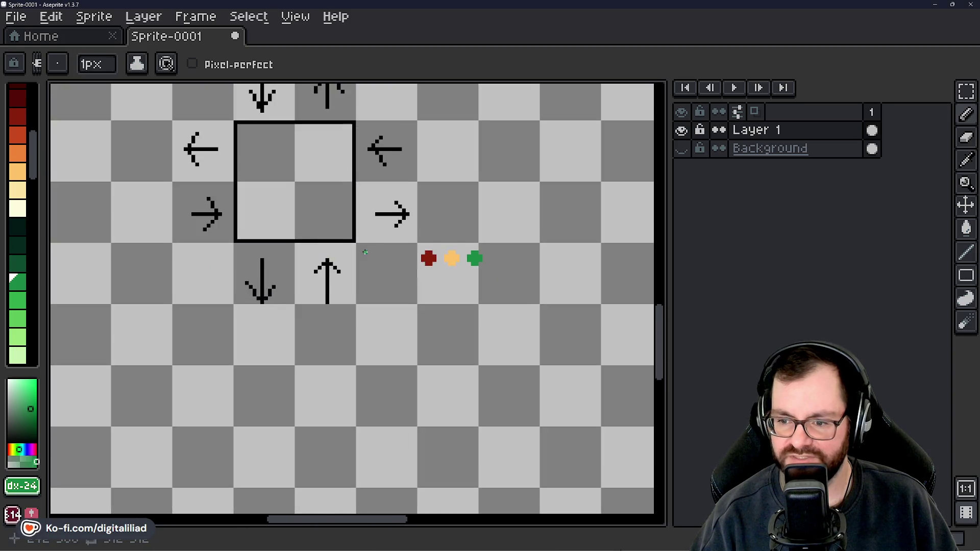
left_click(967, 91)
scroll(496, 245, "up", 3)
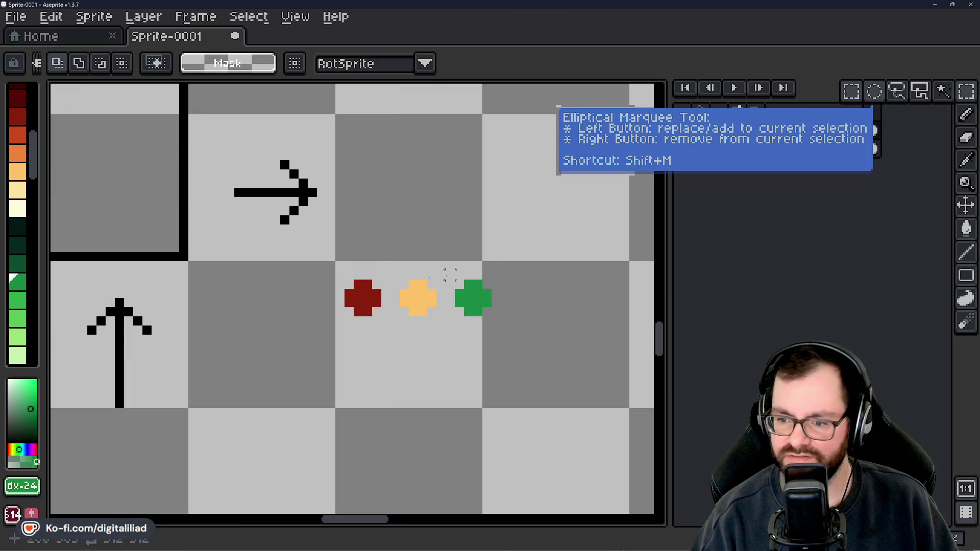
Select the green cross from the three-colour marker row with the marquee.
left_click_drag(332, 249, 524, 375)
left_click(439, 220)
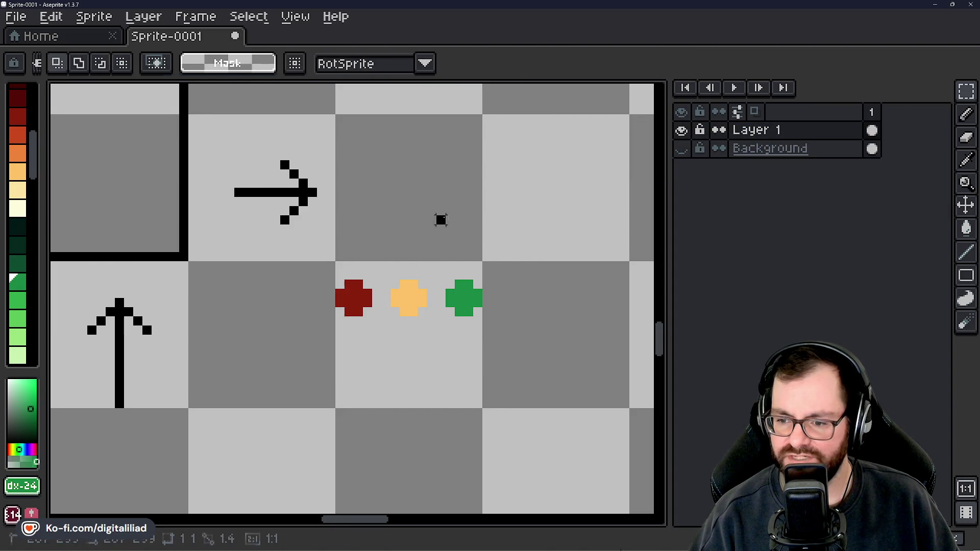
scroll(431, 288, "down", 1)
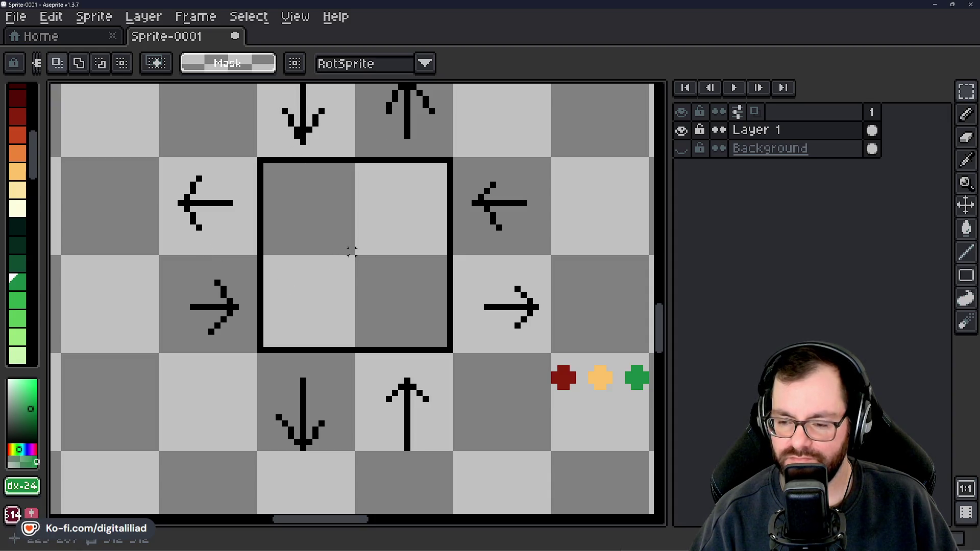
mouse_move(350, 255)
left_mouse_down()
mouse_move(360, 273)
mouse_move(340, 276)
left_mouse_up()
scroll(371, 300, "down", 1)
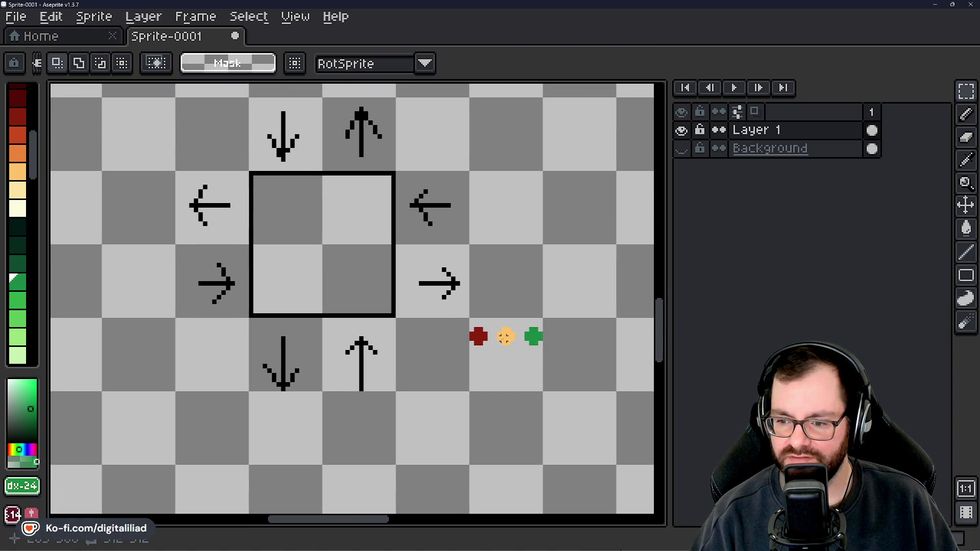
scroll(491, 334, "up", 1)
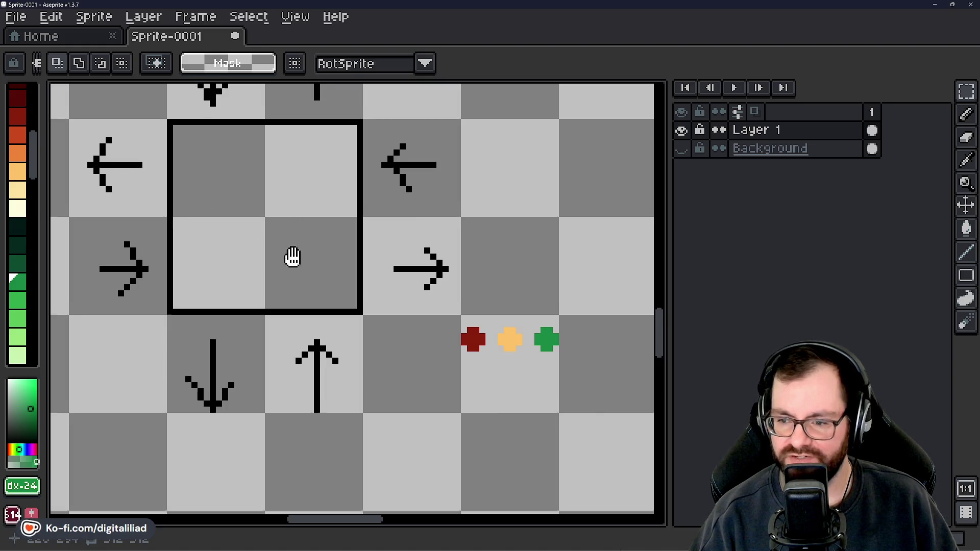
left_click_drag(291, 258, 293, 264)
mouse_move(525, 317)
left_mouse_down()
mouse_move(571, 386)
mouse_move(373, 345)
mouse_move(361, 350)
mouse_move(367, 365)
left_mouse_up()
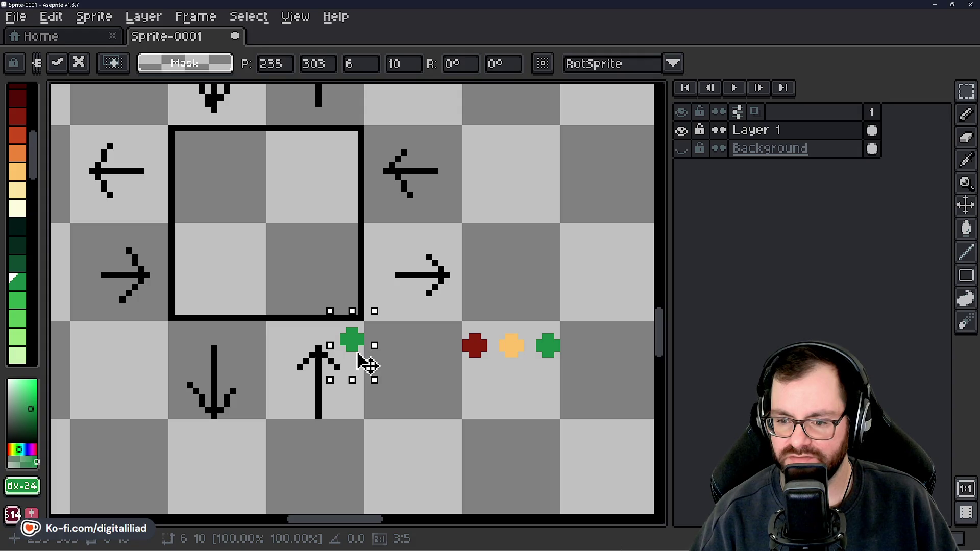
Drop green cross copies just below and just above the outlined square and commit them.
mouse_move(368, 365)
left_mouse_down()
mouse_move(380, 350)
mouse_move(267, 350)
mouse_move(282, 351)
left_mouse_up()
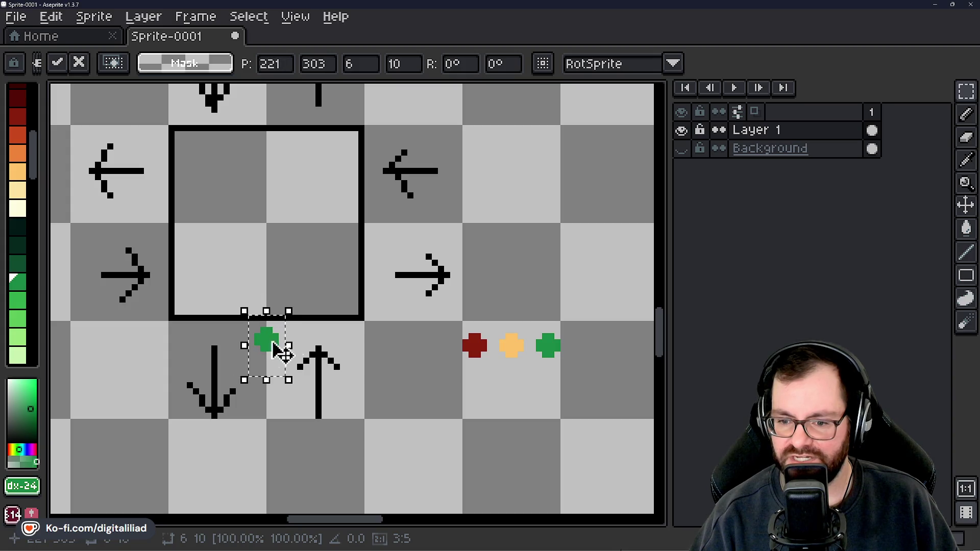
mouse_move(352, 413)
left_mouse_down()
mouse_move(567, 366)
mouse_move(363, 201)
left_mouse_up()
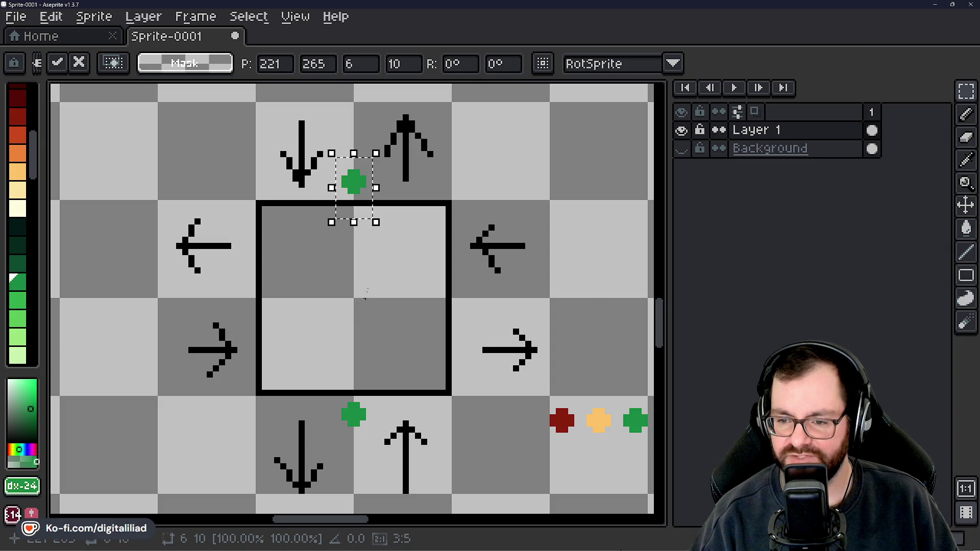
scroll(363, 299, "down", 3)
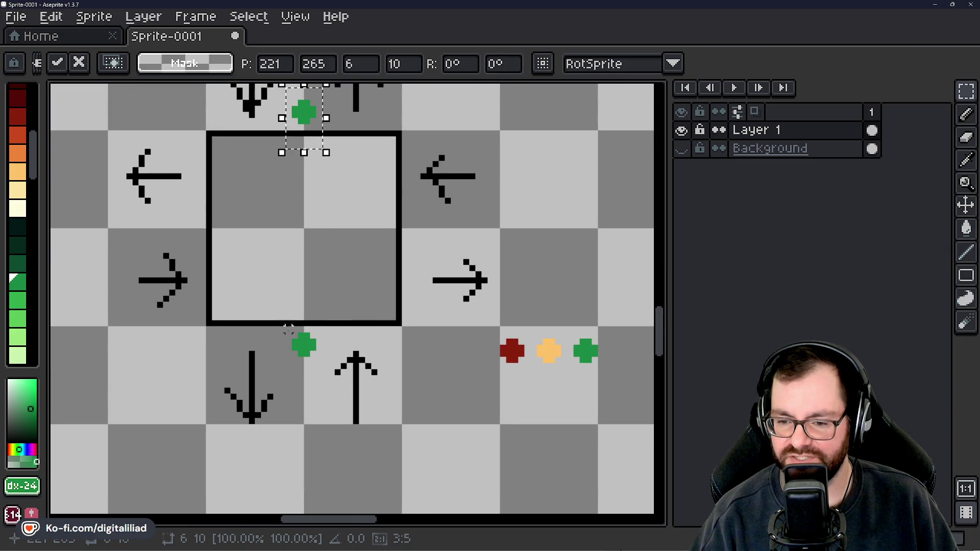
scroll(418, 341, "up", 4)
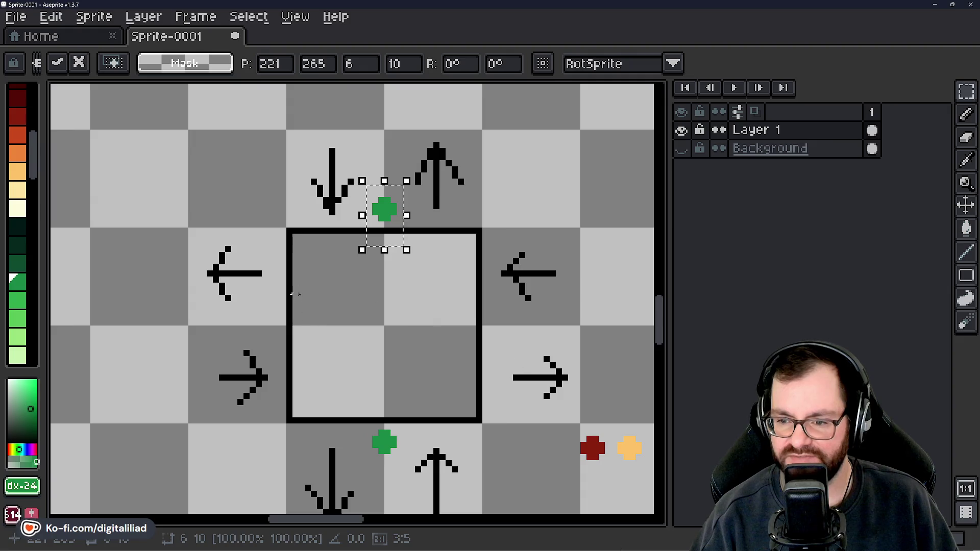
scroll(299, 294, "down", 5)
scroll(354, 252, "up", 3)
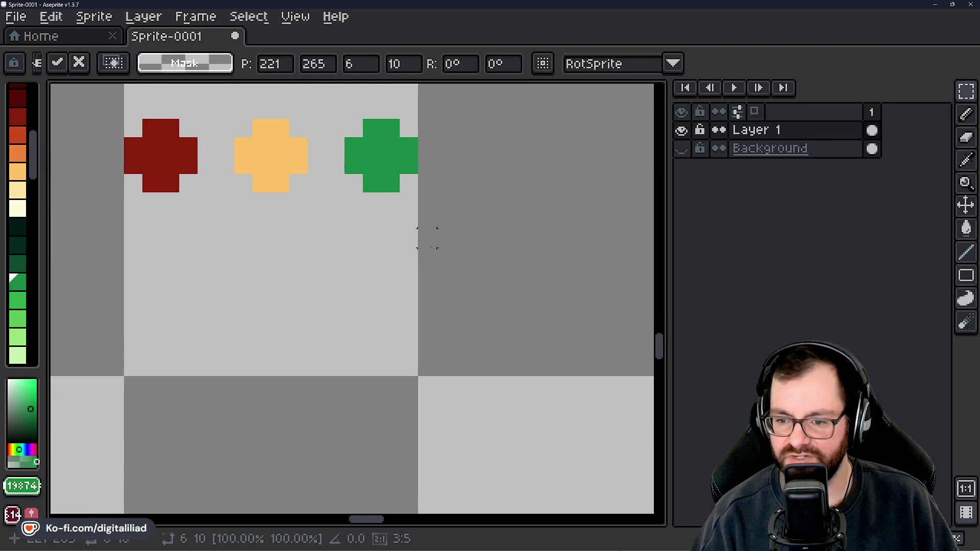
key("Return")
left_click_drag(372, 273, 431, 274)
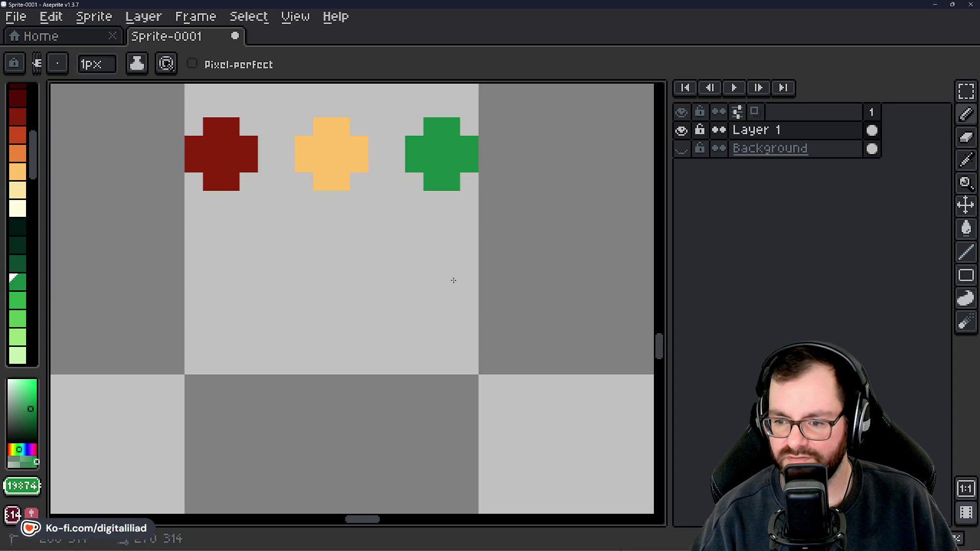
scroll(414, 306, "down", 3)
scroll(414, 306, "down", 1)
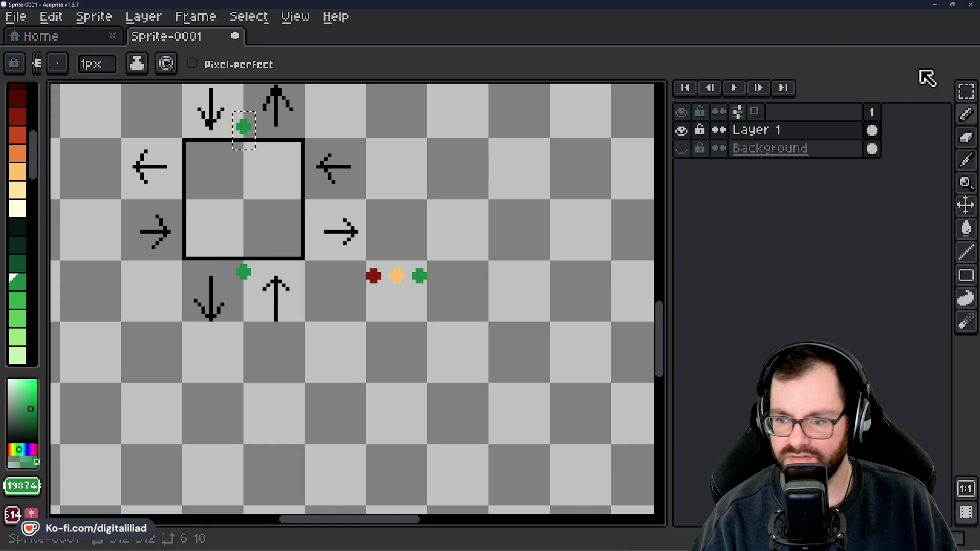
Clear the leftover selection around the top cross and return to the pencil.
left_click(965, 91)
left_click(344, 326)
scroll(402, 313, "up", 2)
scroll(536, 257, "up", 1)
key("b")
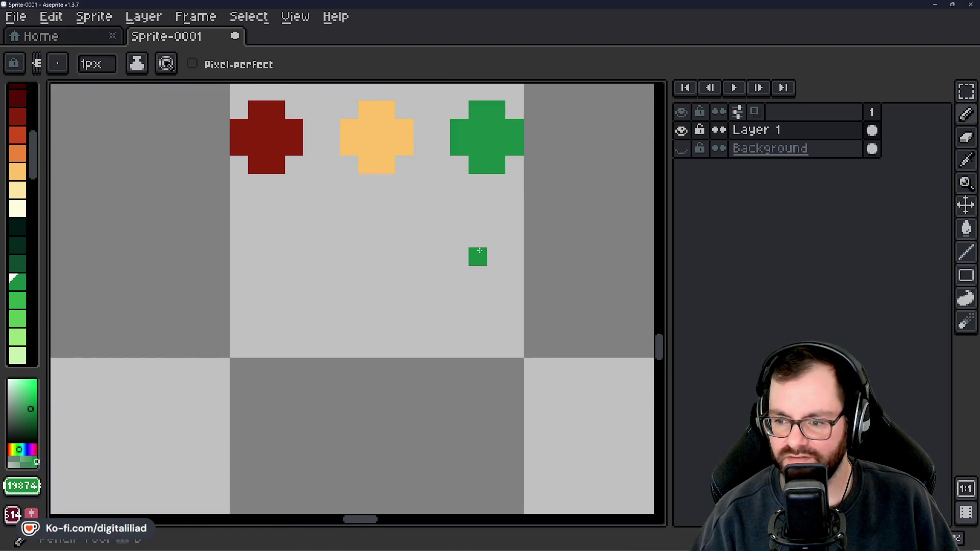
Draw a small green left-pointing arrow beneath the green cross in the marker row.
left_click_drag(460, 256, 510, 258)
left_click(478, 276)
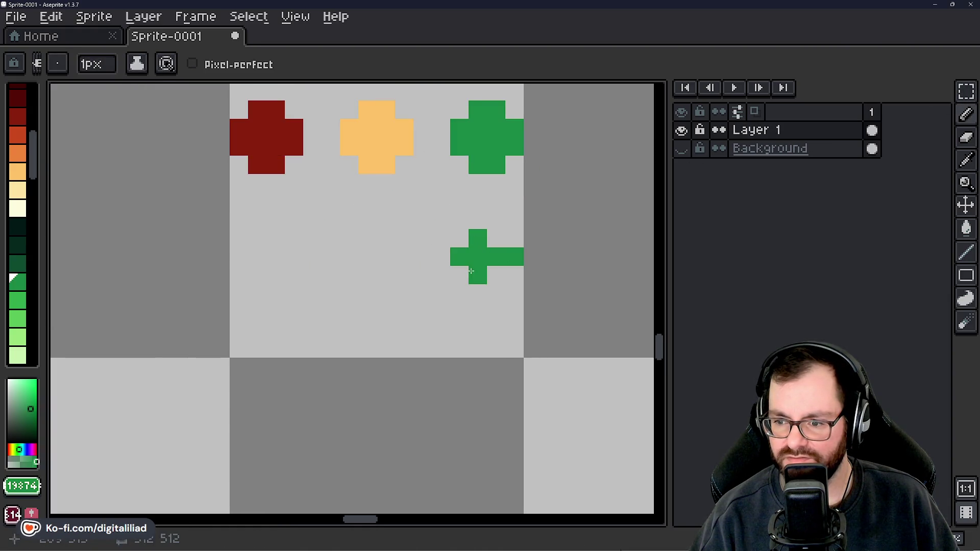
left_click(497, 220)
left_click(498, 287)
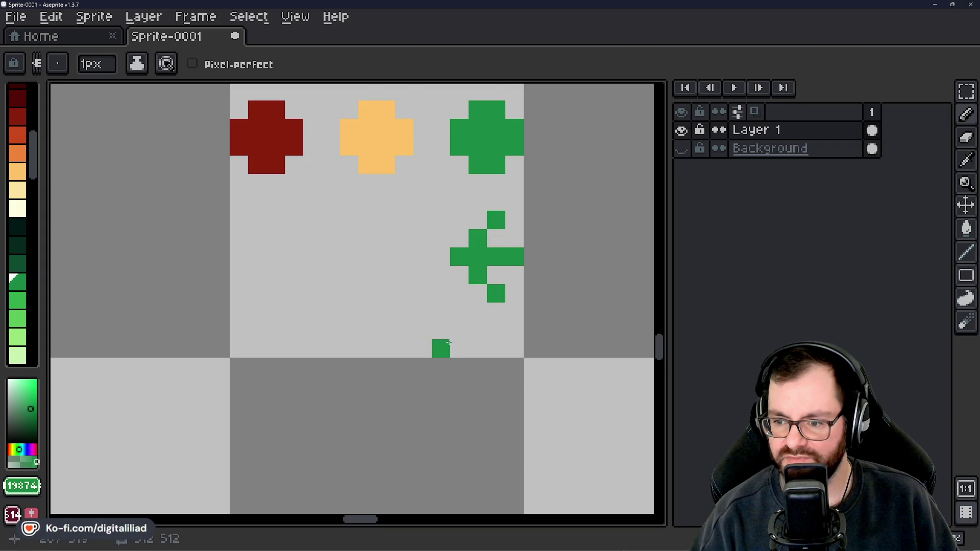
scroll(444, 337, "down", 4)
scroll(487, 316, "down", 2)
scroll(487, 317, "up", 2)
scroll(487, 316, "up", 5)
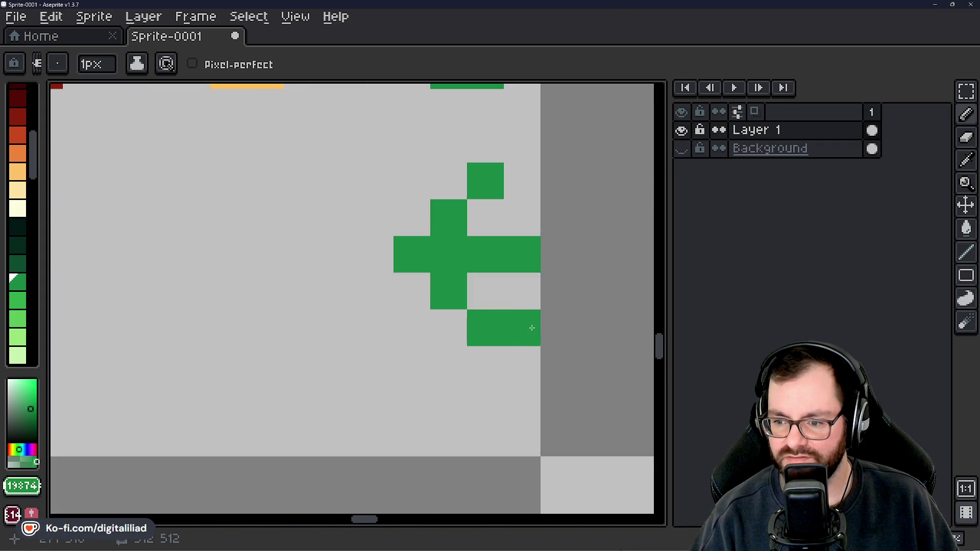
scroll(486, 291, "down", 3)
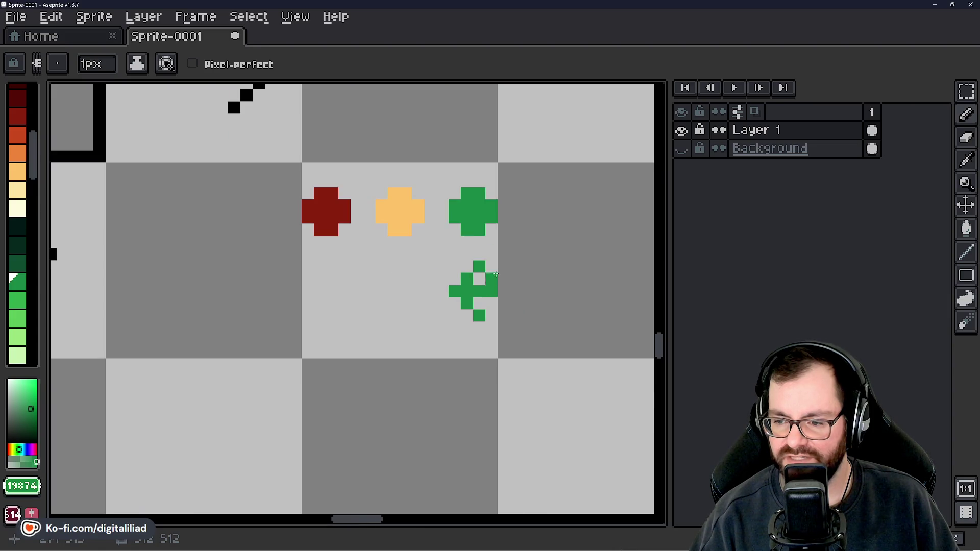
scroll(432, 281, "left", 3)
scroll(372, 324, "down", 1)
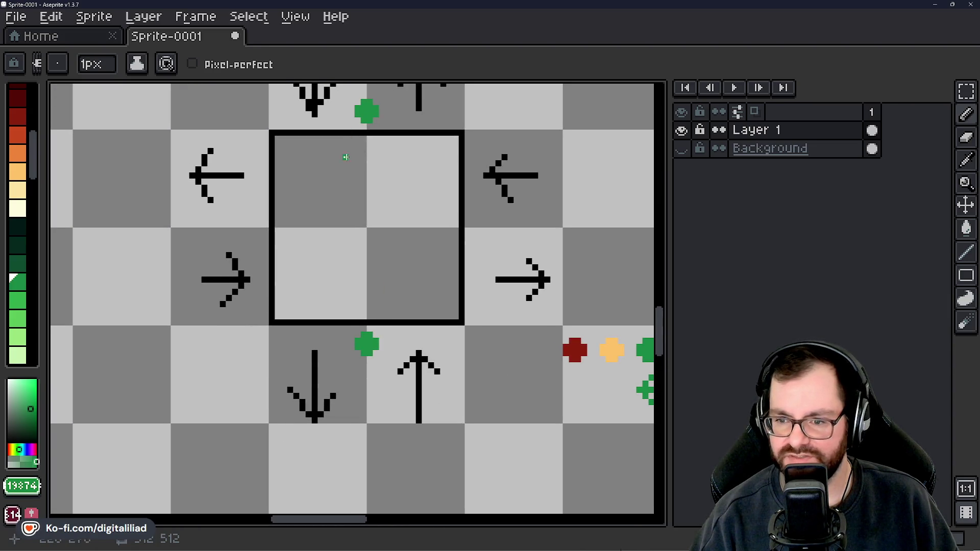
scroll(344, 157, "up", 2)
scroll(458, 239, "down", 1)
key("m")
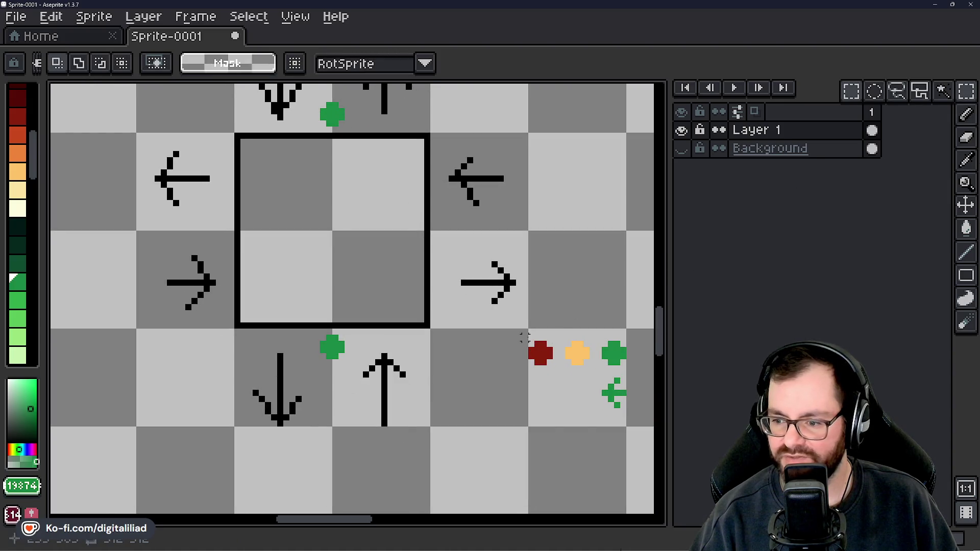
Place red cross copies beside the box's right and left edges and commit them.
mouse_move(527, 340)
left_mouse_down()
mouse_move(553, 366)
mouse_move(463, 239)
left_mouse_up()
mouse_move(518, 332)
left_mouse_down()
mouse_move(557, 369)
mouse_move(224, 243)
left_mouse_up()
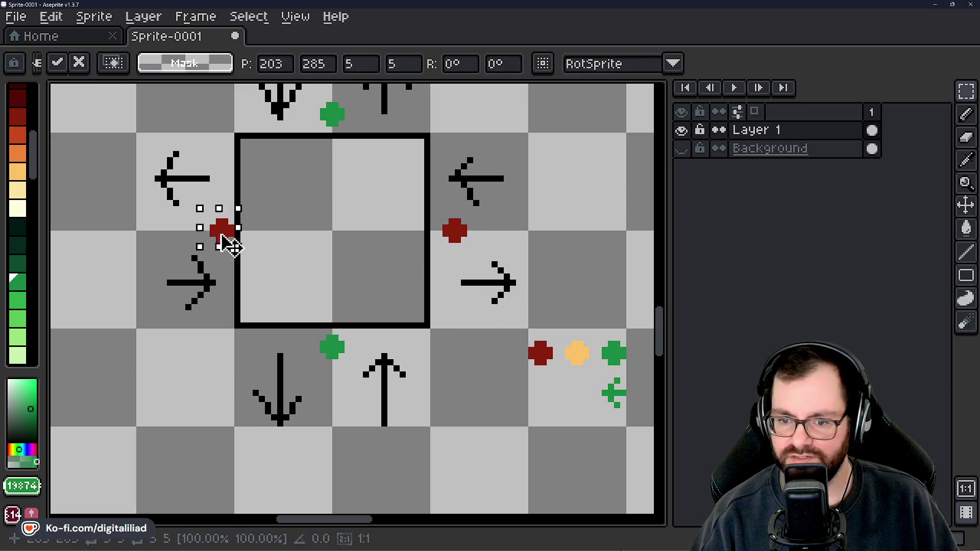
left_click(339, 236)
left_click_drag(304, 236, 324, 258)
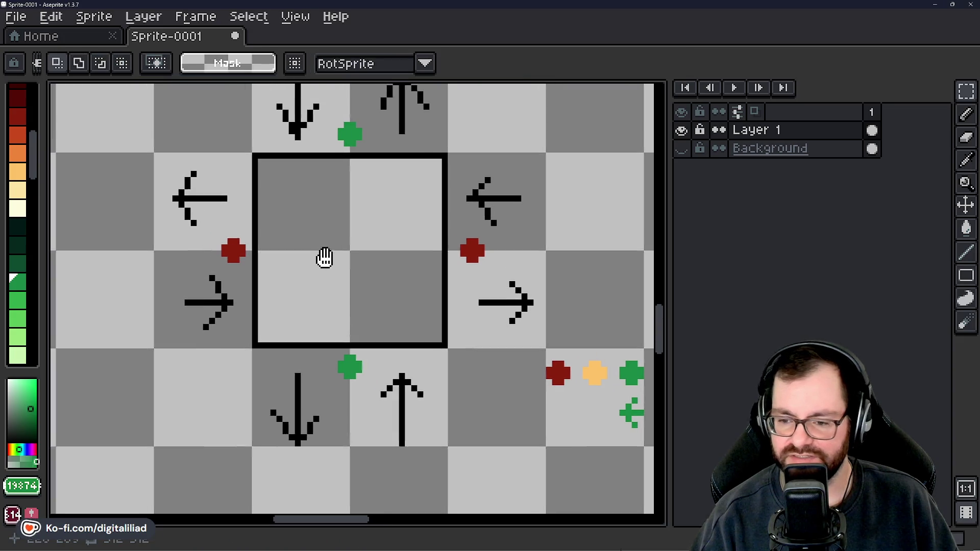
Nudge the red cross one pixel left into place and commit its position.
left_click_drag(473, 251, 469, 255)
left_click(330, 258)
left_click_drag(330, 258, 360, 289)
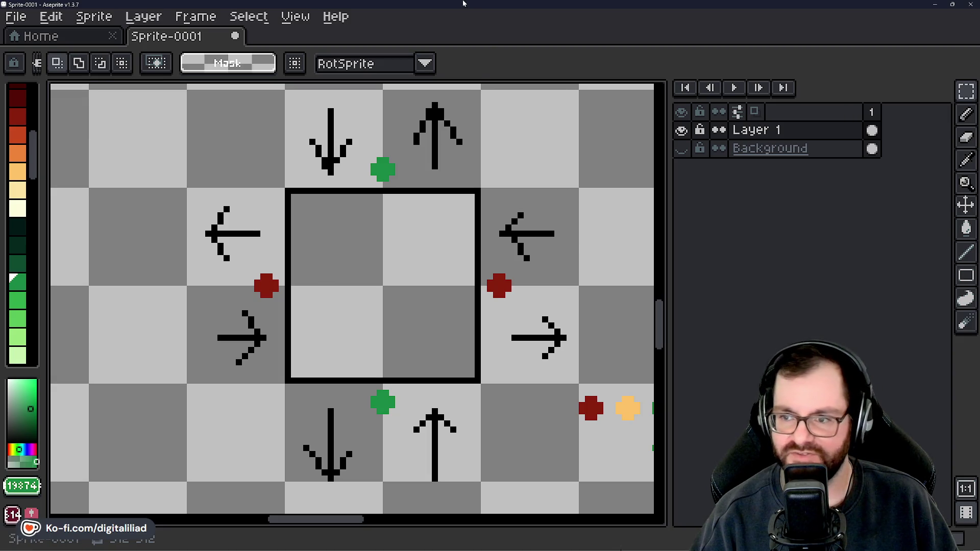
scroll(446, 263, "down", 1)
scroll(430, 310, "up", 1)
left_click_drag(430, 310, 416, 337)
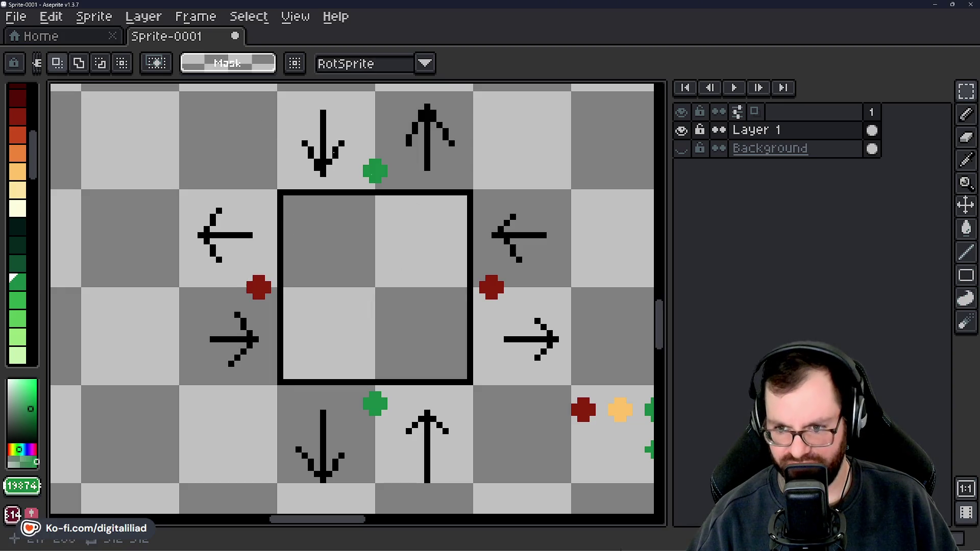
left_click_drag(219, 119, 520, 452)
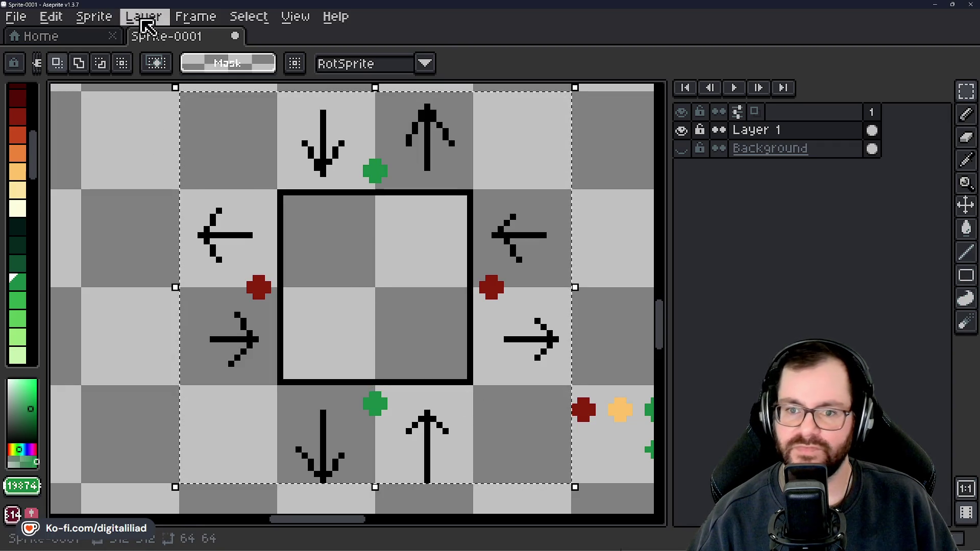
left_click(200, 18)
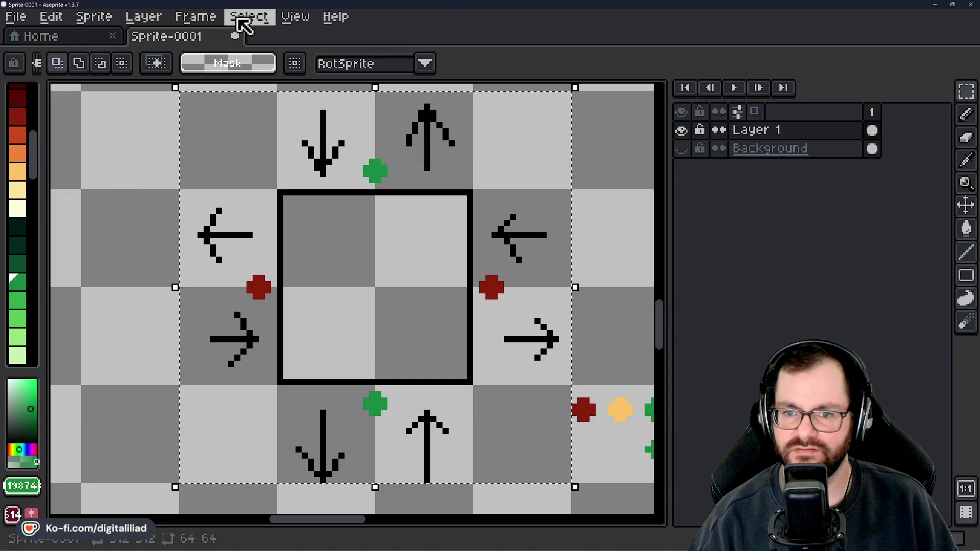
left_click(187, 18)
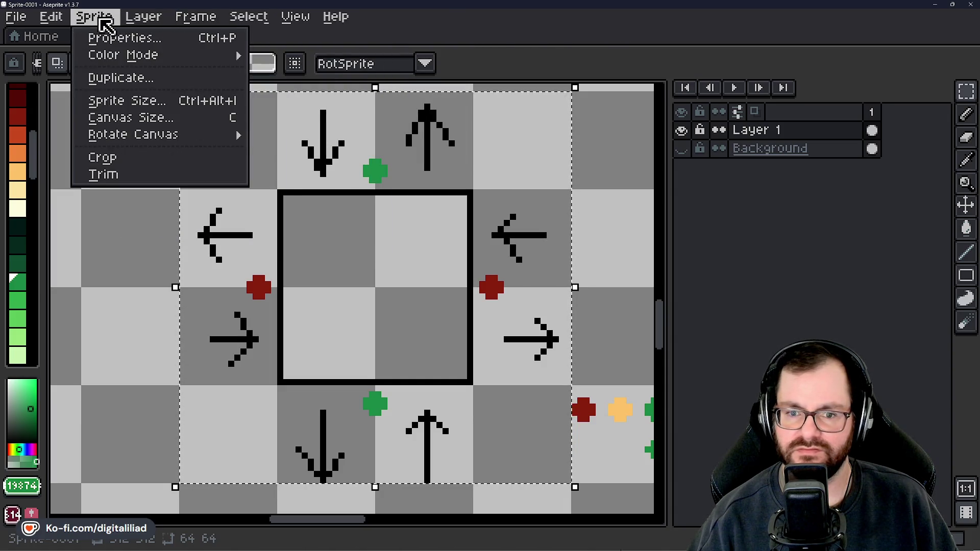
mouse_move(132, 134)
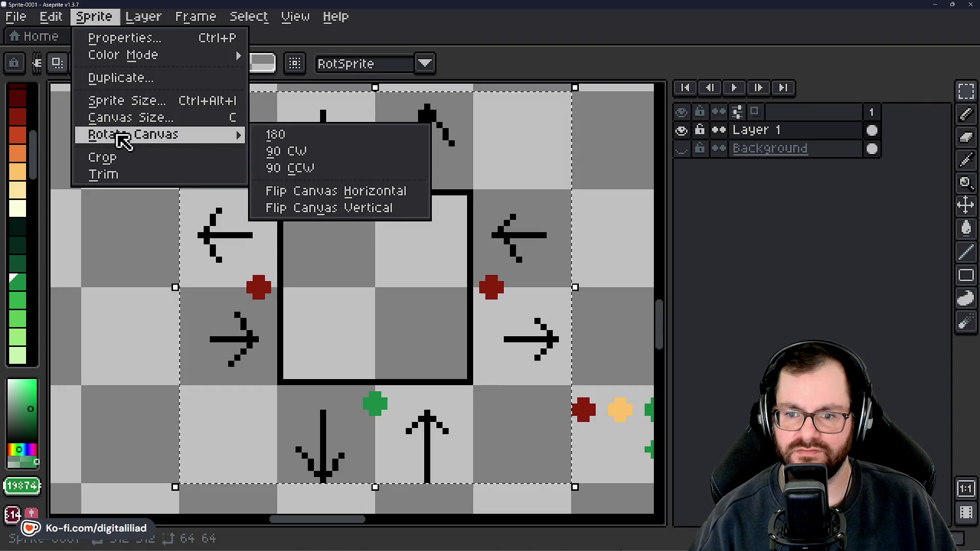
left_click(300, 153)
scroll(477, 334, "down", 2)
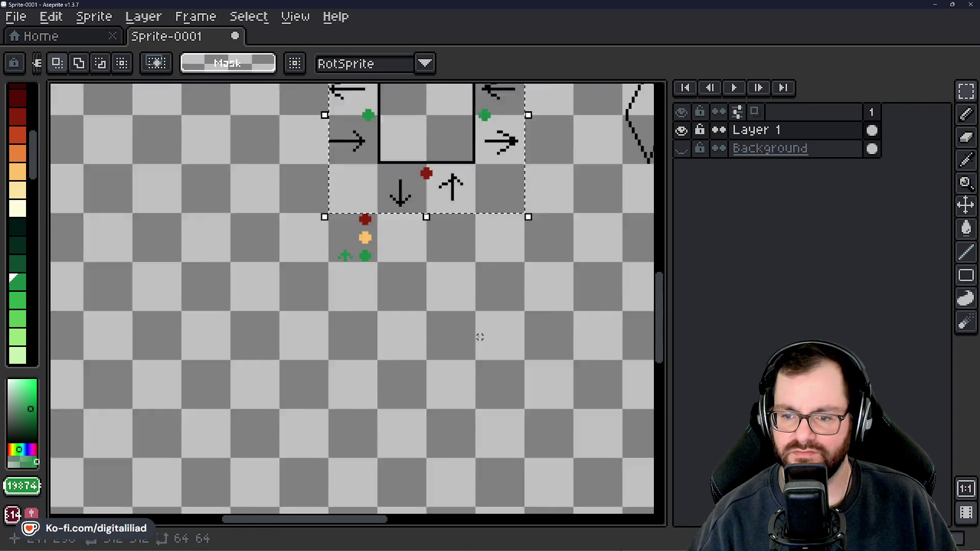
scroll(425, 357, "down", 1)
scroll(421, 284, "up", 3)
mouse_move(400, 175)
left_mouse_down()
mouse_move(432, 219)
mouse_move(372, 128)
left_mouse_up()
scroll(383, 333, "down", 3)
scroll(384, 333, "up", 1)
scroll(484, 285, "up", 1)
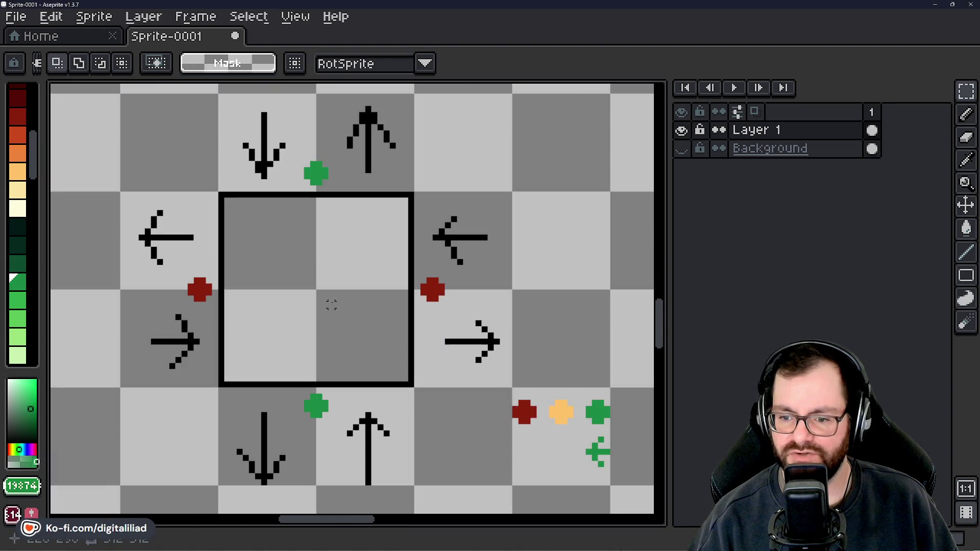
scroll(330, 305, "down", 1)
scroll(304, 234, "up", 1)
left_click_drag(446, 305, 359, 312)
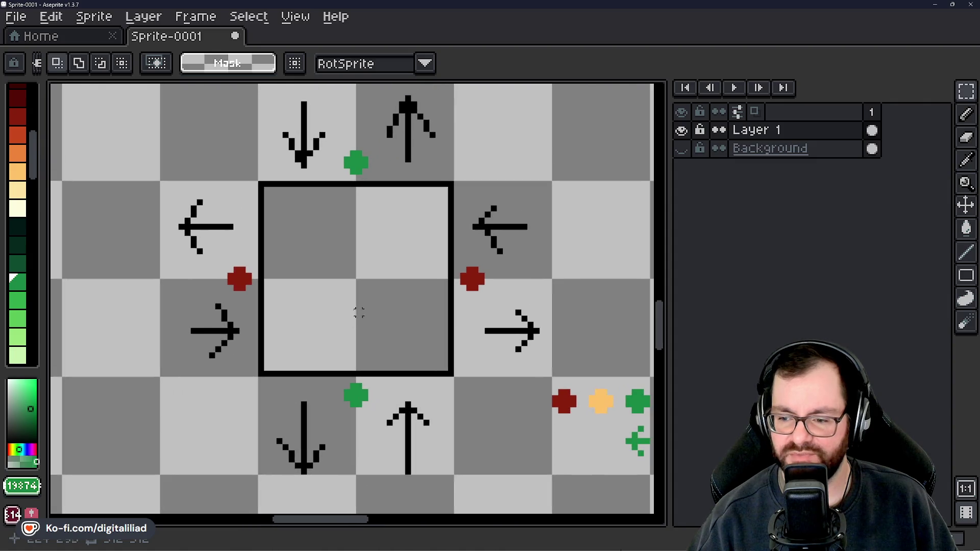
left_click_drag(161, 87, 274, 192)
left_click(220, 153)
key("ctrl+shift+d")
left_click(227, 164)
key("ctrl+d")
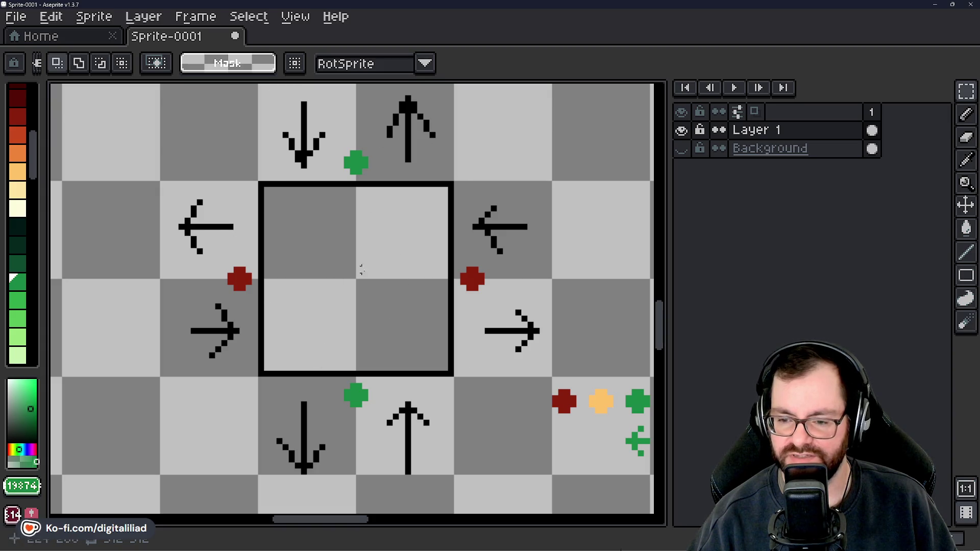
Select the small green arrow from the marker row, discarding a trial selection first.
mouse_move(383, 295)
left_mouse_down()
mouse_move(361, 253)
mouse_move(370, 269)
left_mouse_up()
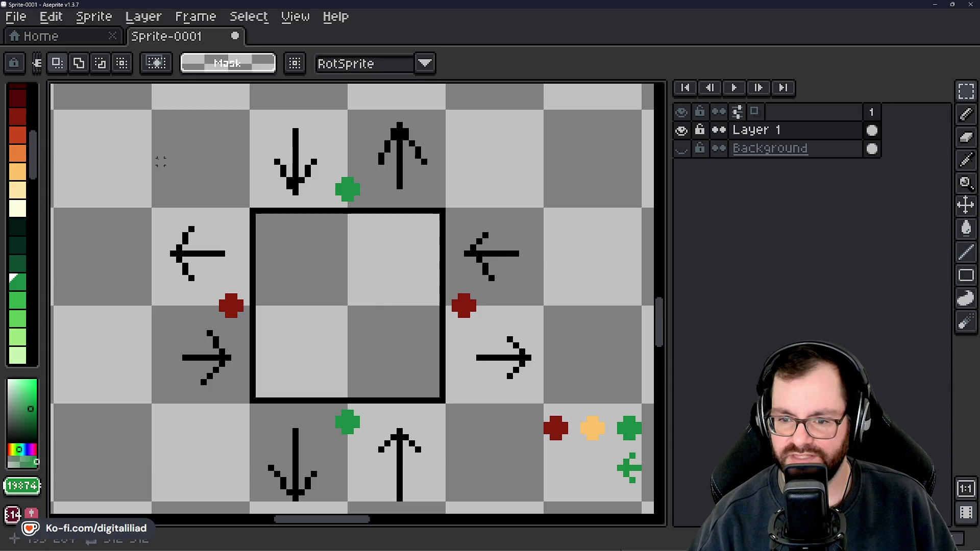
left_click_drag(209, 174, 519, 464)
left_click(578, 303)
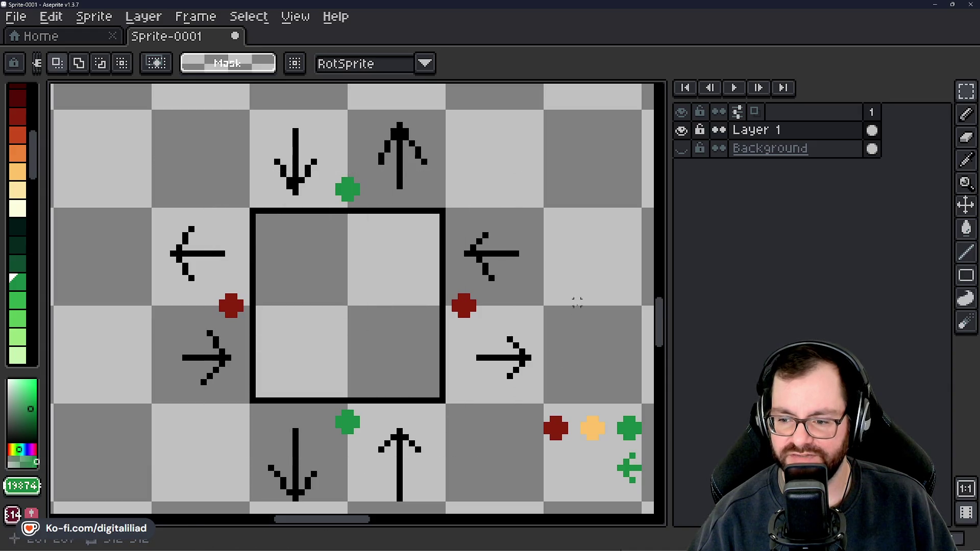
mouse_move(497, 425)
left_mouse_down()
mouse_move(431, 372)
mouse_move(383, 366)
mouse_move(422, 343)
left_mouse_up()
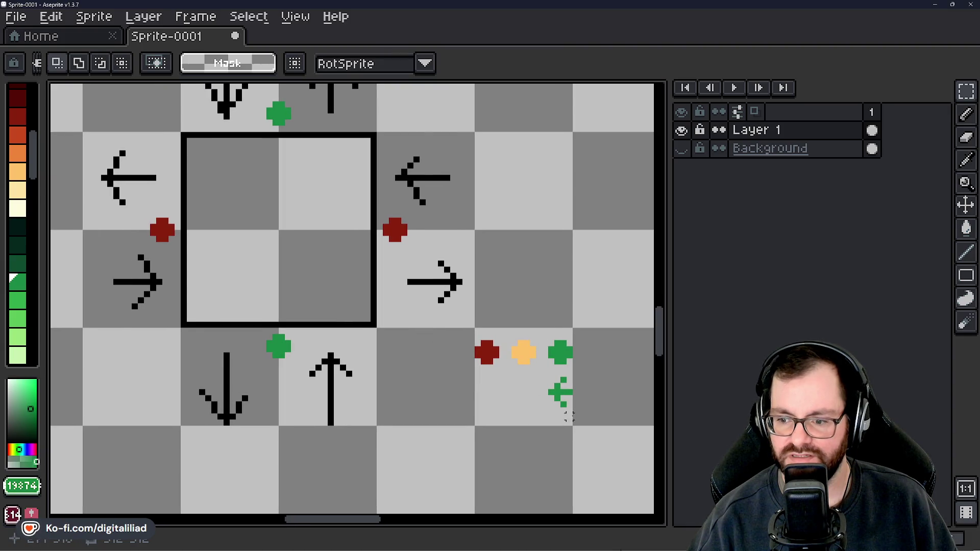
scroll(567, 416, "up", 3)
left_click_drag(488, 296, 550, 400)
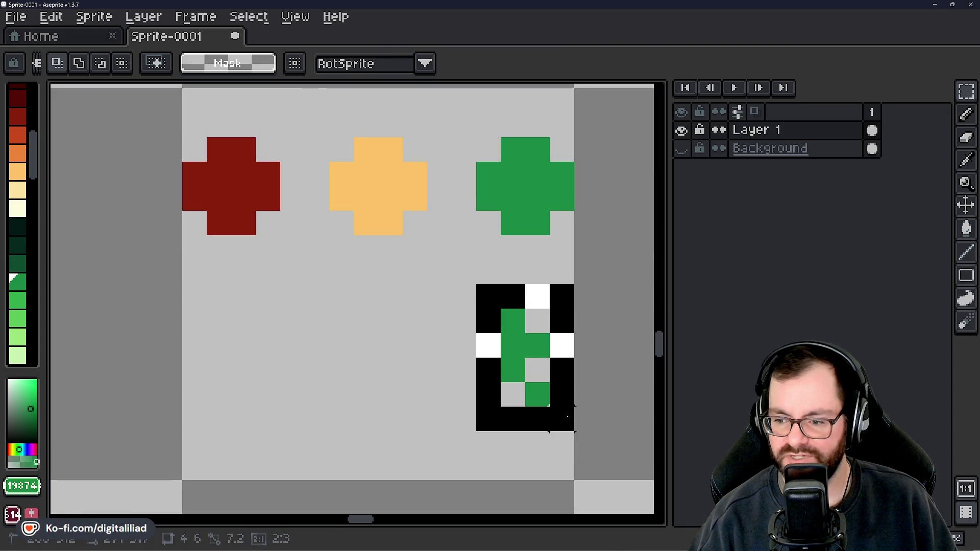
scroll(404, 341, "down", 1)
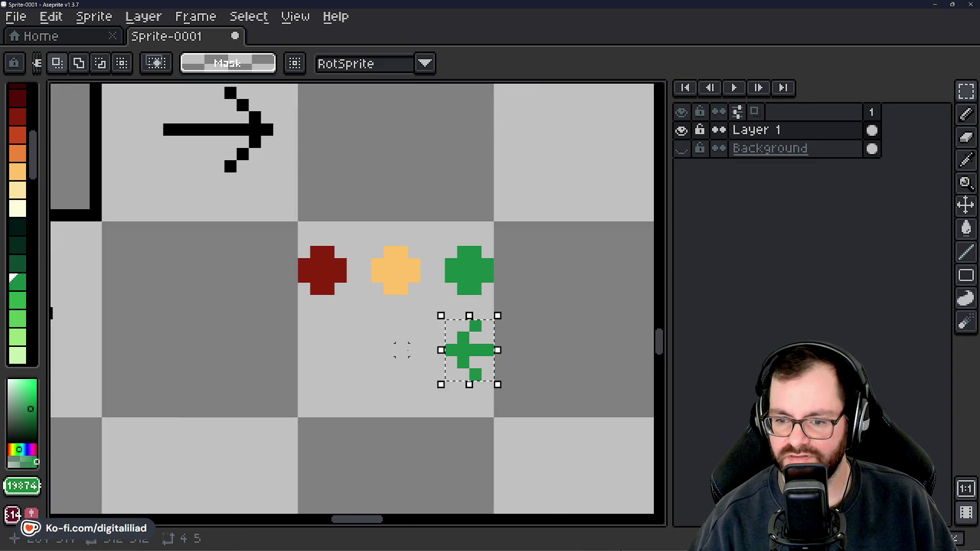
scroll(383, 337, "down", 1)
scroll(345, 324, "down", 1)
scroll(331, 322, "up", 2)
mouse_move(409, 329)
left_mouse_down()
mouse_move(320, 298)
mouse_move(393, 300)
left_mouse_up()
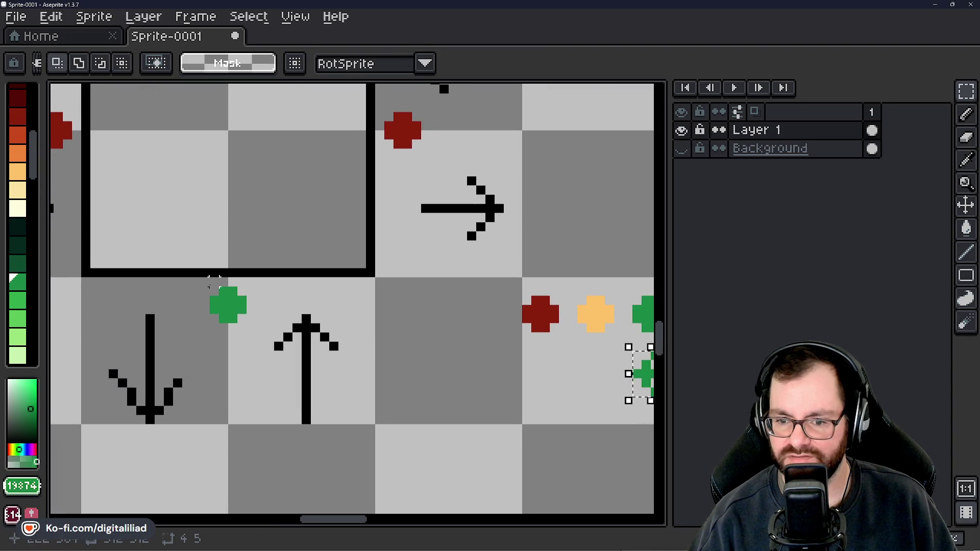
Place a green arrow copy below the box and shift the lower green cross right of the up arrow.
mouse_move(213, 289)
left_mouse_down()
mouse_move(243, 321)
mouse_move(208, 316)
left_mouse_up()
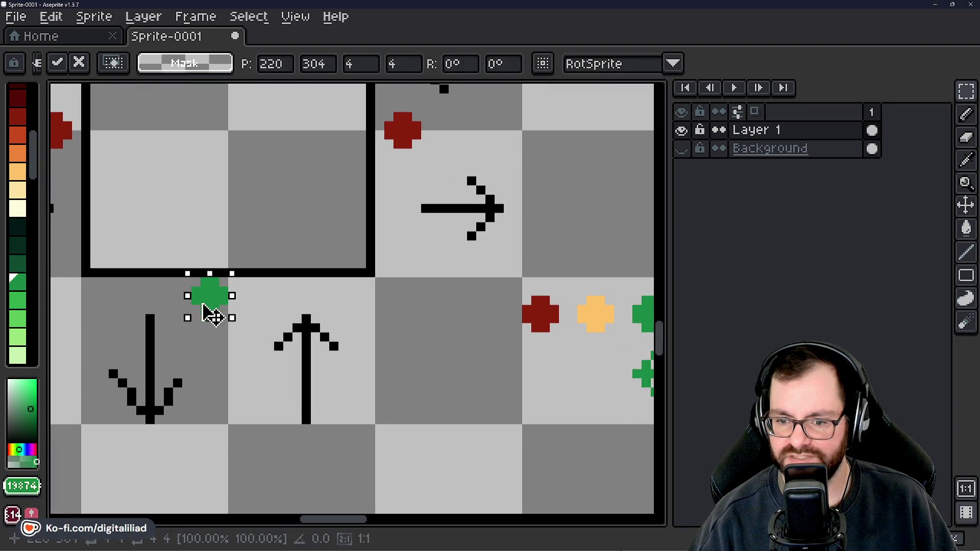
left_click(360, 317)
scroll(594, 357, "right", 2)
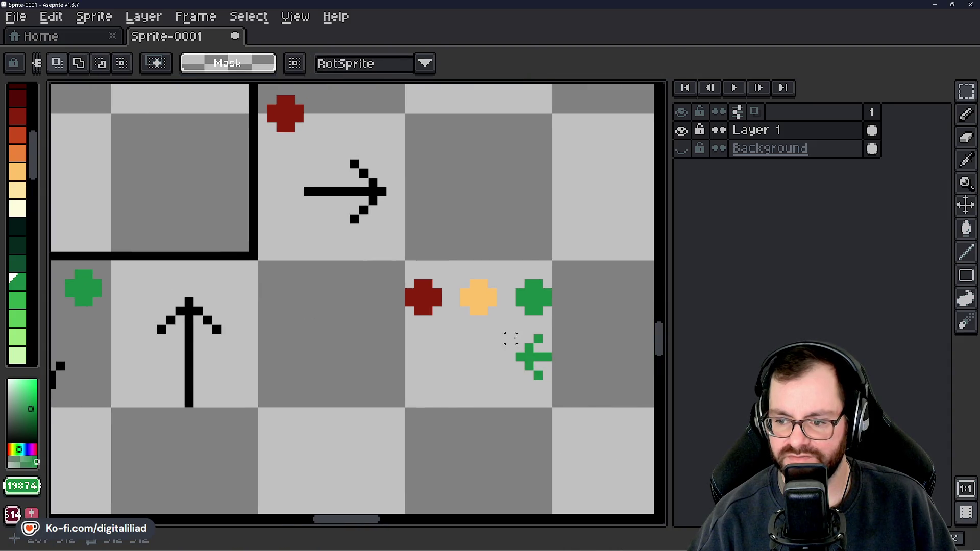
mouse_move(509, 335)
left_mouse_down()
mouse_move(557, 385)
mouse_move(158, 297)
mouse_move(144, 308)
mouse_move(245, 310)
mouse_move(149, 303)
mouse_move(299, 260)
left_mouse_up()
key("ctrl+d")
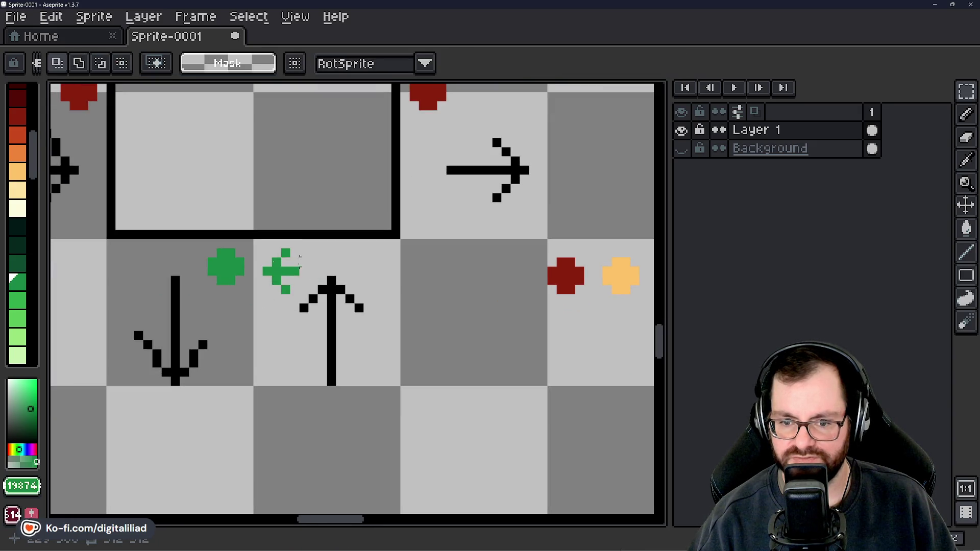
mouse_move(211, 250)
left_mouse_down()
mouse_move(245, 286)
mouse_move(387, 285)
left_mouse_up()
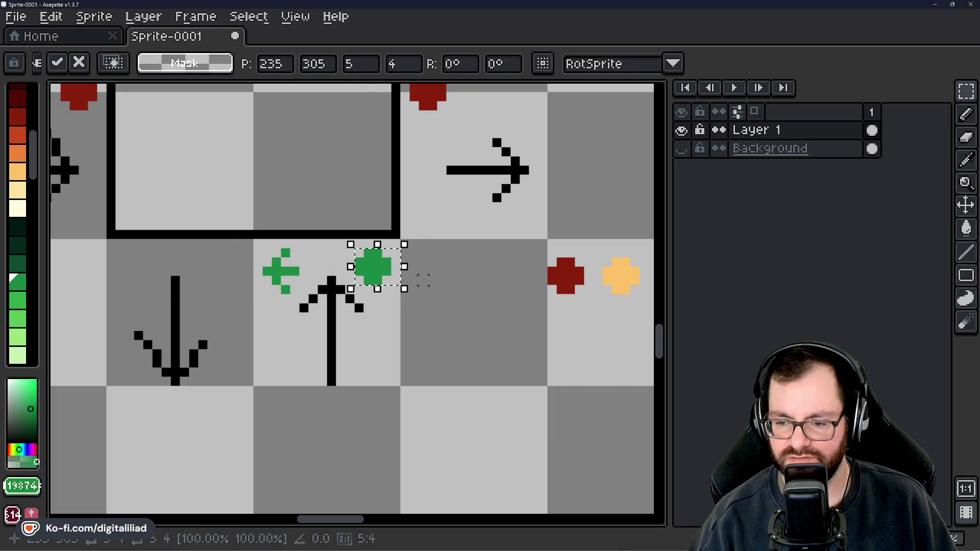
key("ctrl+d")
scroll(519, 289, "down", 3)
scroll(459, 276, "up", 3)
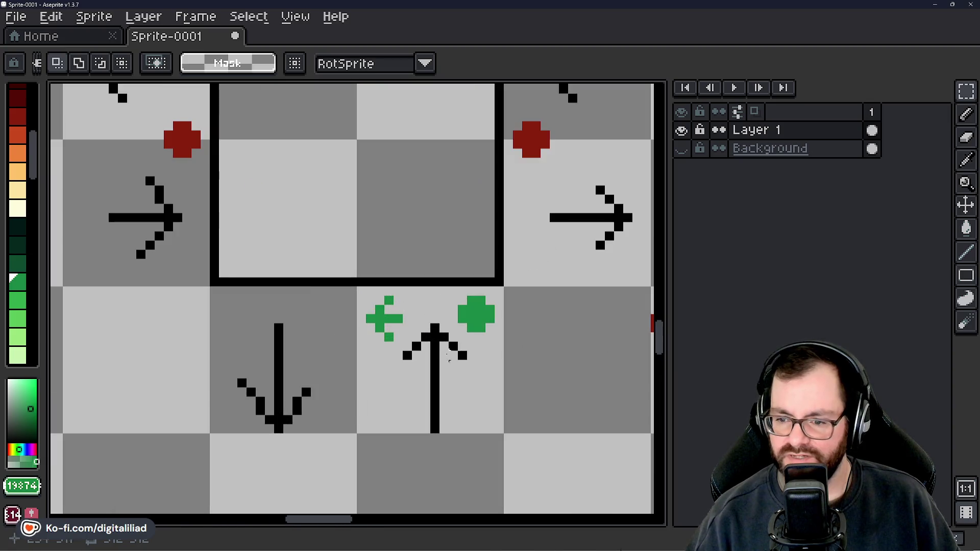
scroll(282, 328, "down", 1)
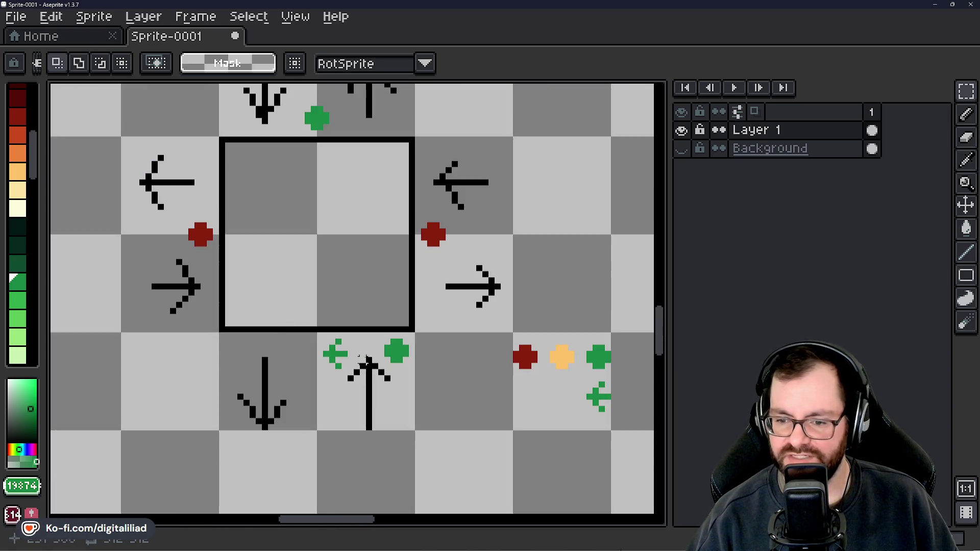
Move the upper green cross left of the down arrow and place an arrow copy to its right.
left_click_drag(363, 285, 329, 348)
mouse_move(266, 163)
left_mouse_down()
mouse_move(308, 193)
mouse_move(219, 192)
left_mouse_up()
key("Return")
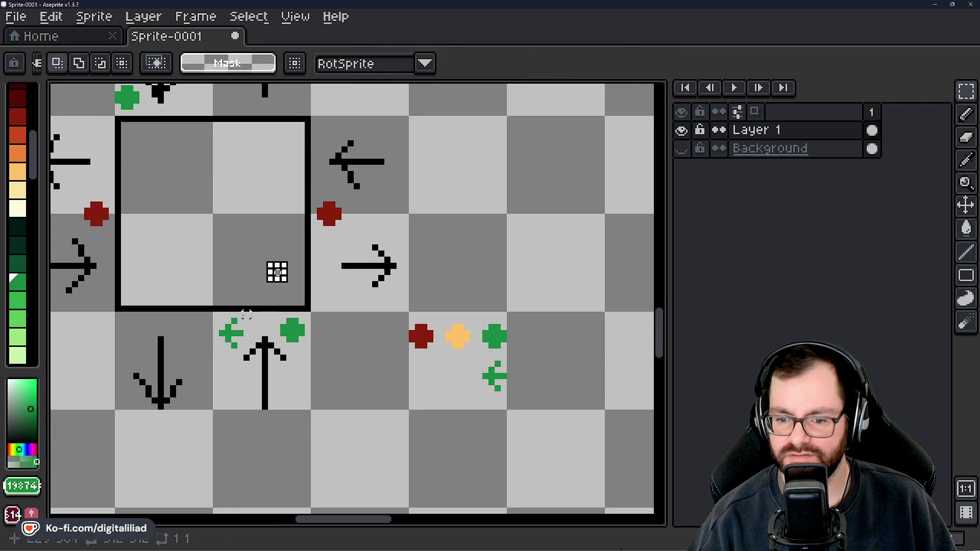
left_click_drag(218, 315, 245, 351)
mouse_move(252, 304)
left_mouse_down()
mouse_move(391, 374)
mouse_move(352, 324)
mouse_move(342, 184)
left_mouse_up()
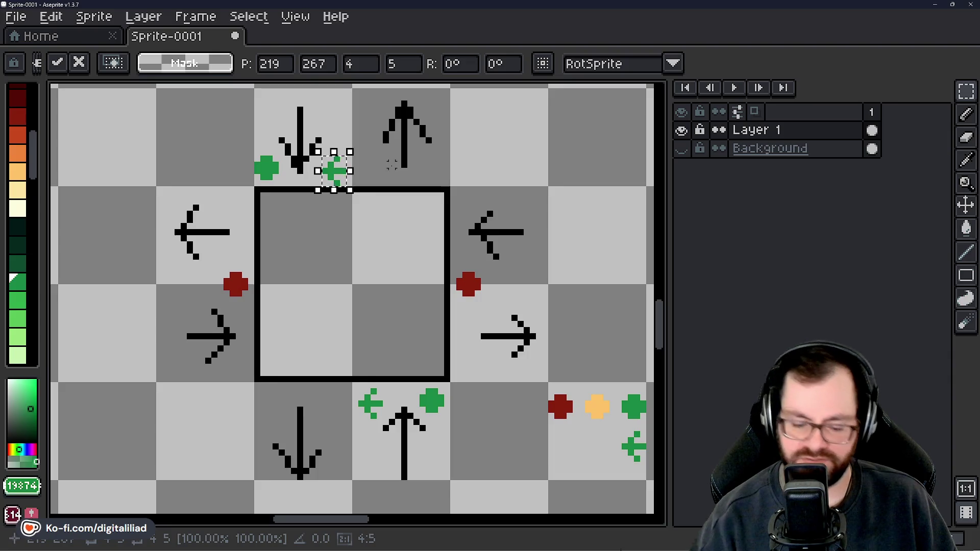
scroll(303, 145, "up", 1)
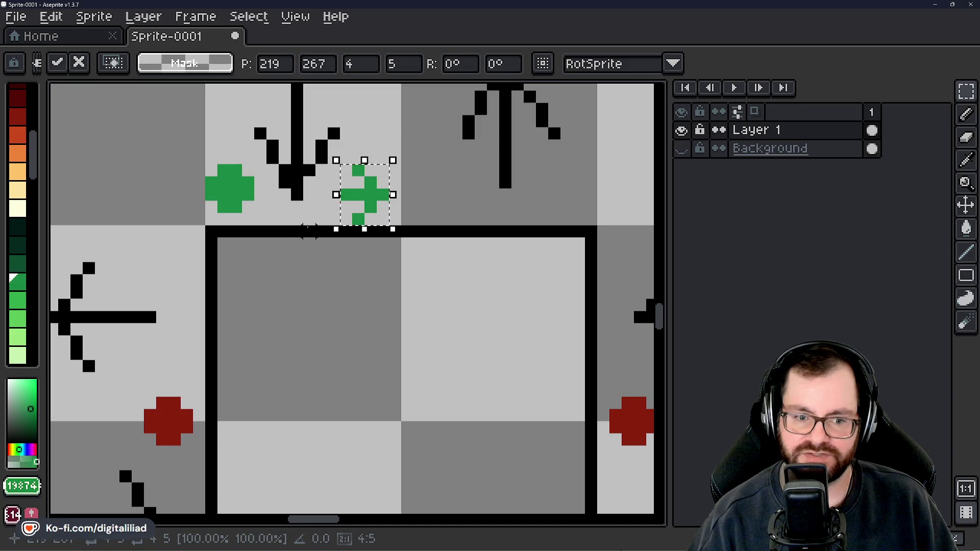
left_click_drag(350, 201, 394, 212)
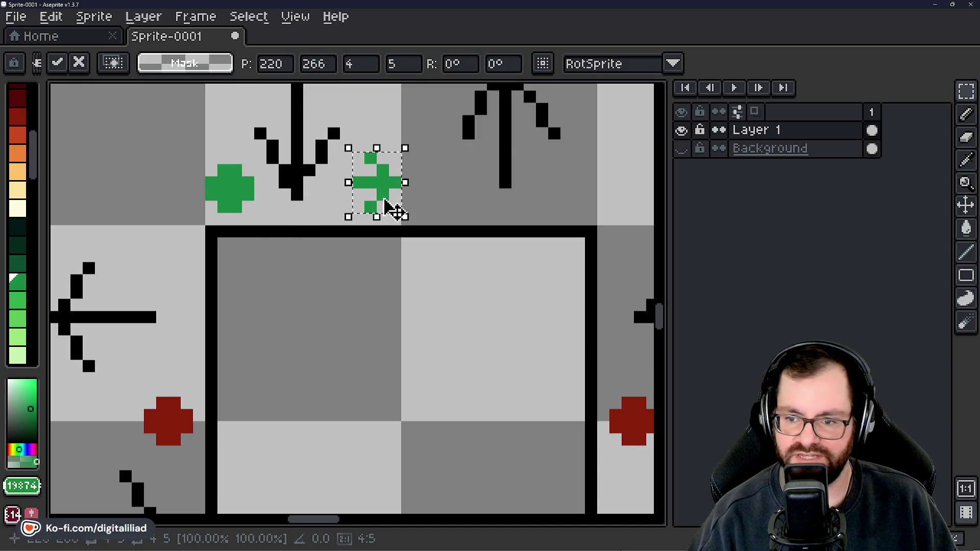
scroll(366, 211, "down", 1)
left_click(513, 193)
left_click_drag(407, 254, 356, 224)
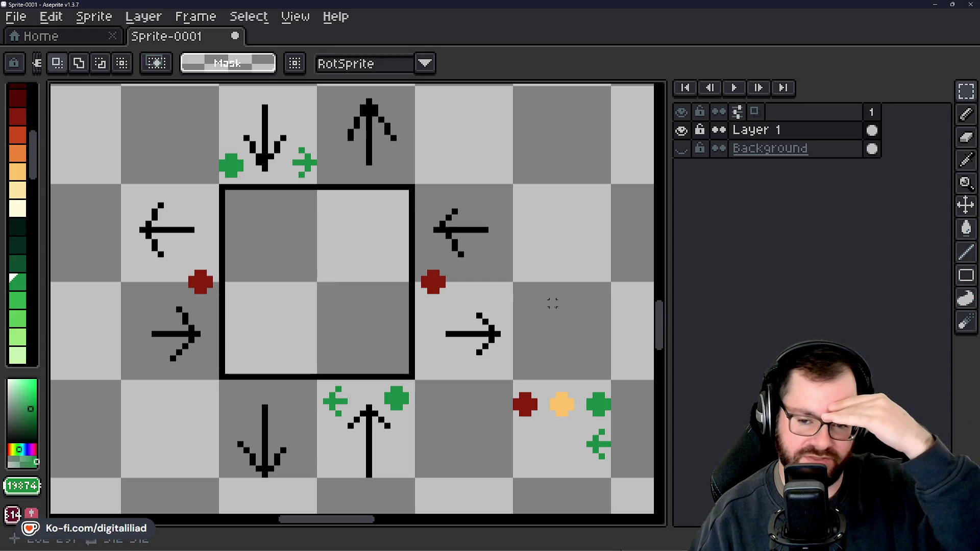
scroll(423, 254, "down", 5)
scroll(378, 297, "up", 3)
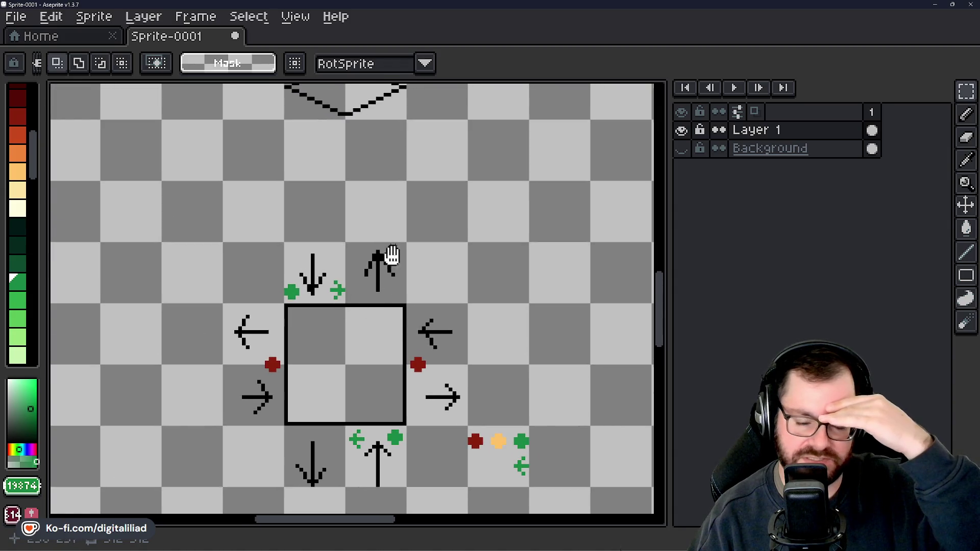
Try marquee selections over the arrow tile pairs above and below the square.
left_click_drag(391, 256, 340, 390)
scroll(322, 332, "up", 2)
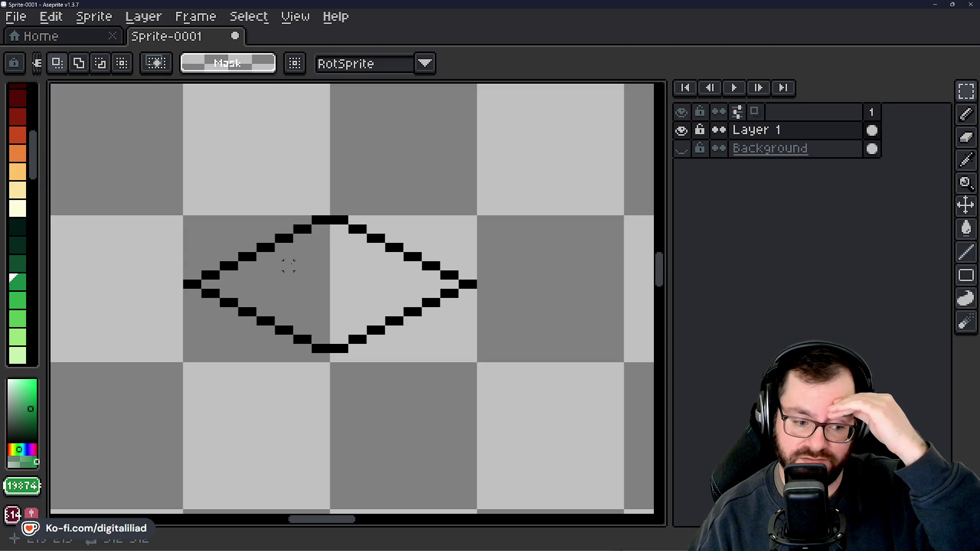
scroll(328, 234, "down", 5)
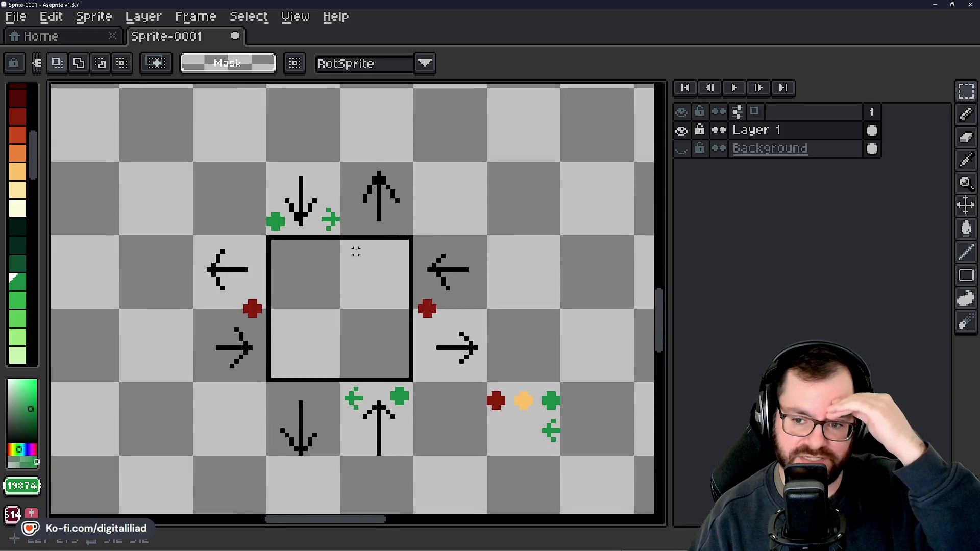
scroll(263, 153, "up", 2)
left_click_drag(258, 153, 376, 196)
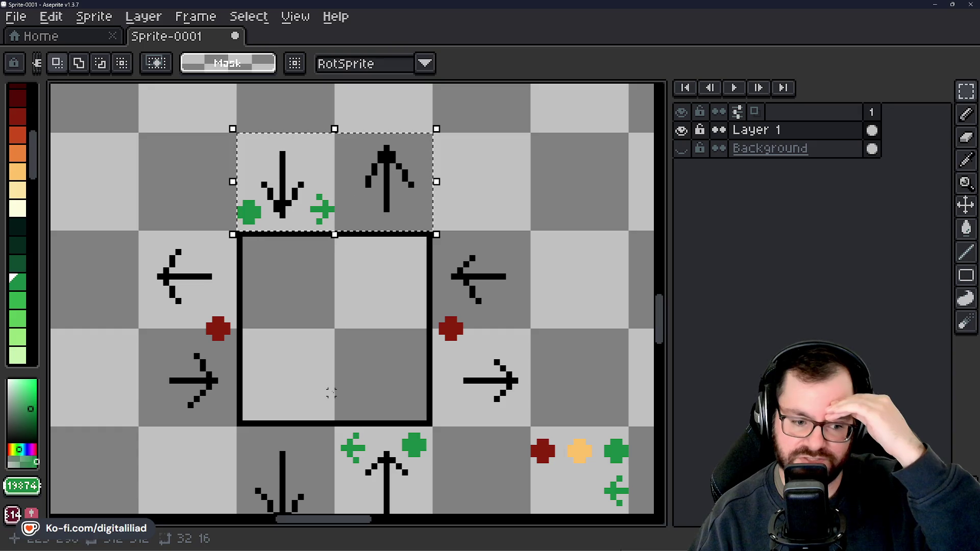
scroll(328, 345, "down", 3)
left_click_drag(326, 282, 333, 284)
left_click(333, 284)
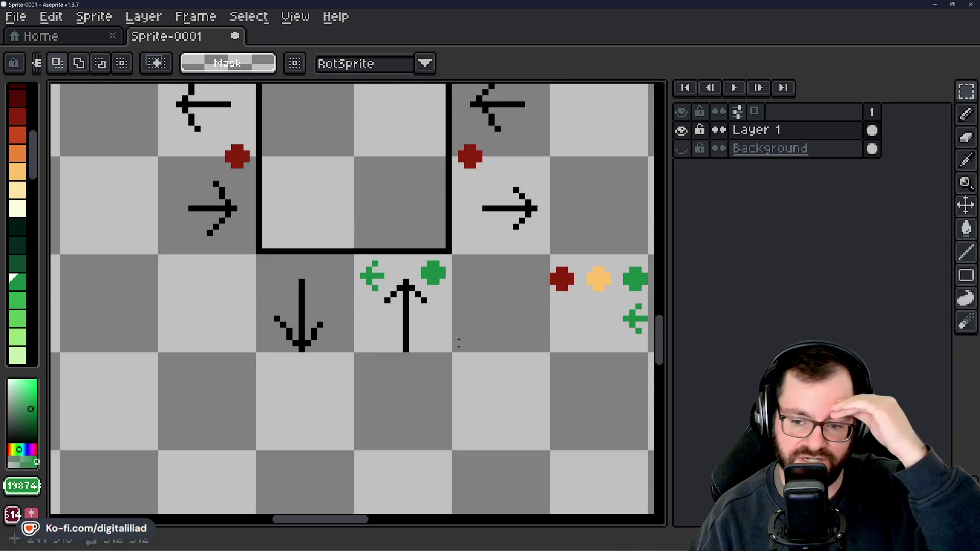
scroll(341, 405, "up", 2)
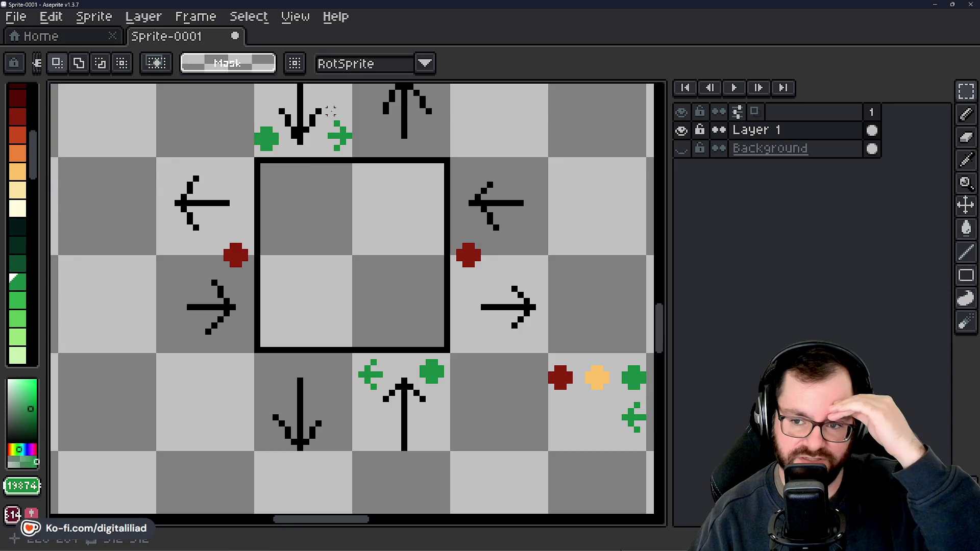
left_click_drag(336, 129, 406, 145)
scroll(397, 276, "down", 1)
left_click_drag(281, 368, 406, 361)
scroll(426, 432, "up", 1)
Select the centre tile column, clear it, then select the two arrow tiles above the square.
left_click_drag(425, 433, 422, 435)
left_click_drag(254, 123, 359, 394)
left_click(424, 424)
scroll(413, 376, "down", 1)
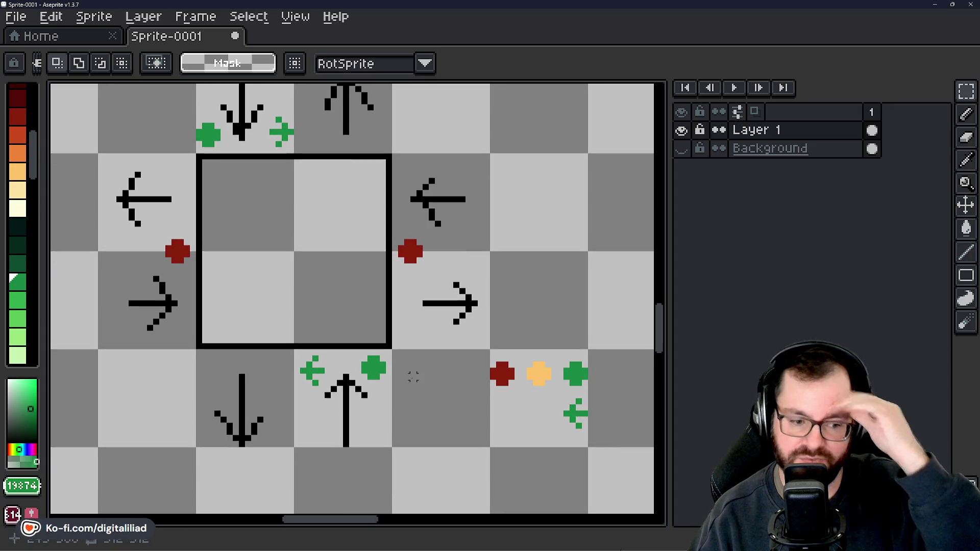
left_click_drag(366, 234, 428, 452)
left_click_drag(233, 236, 473, 376)
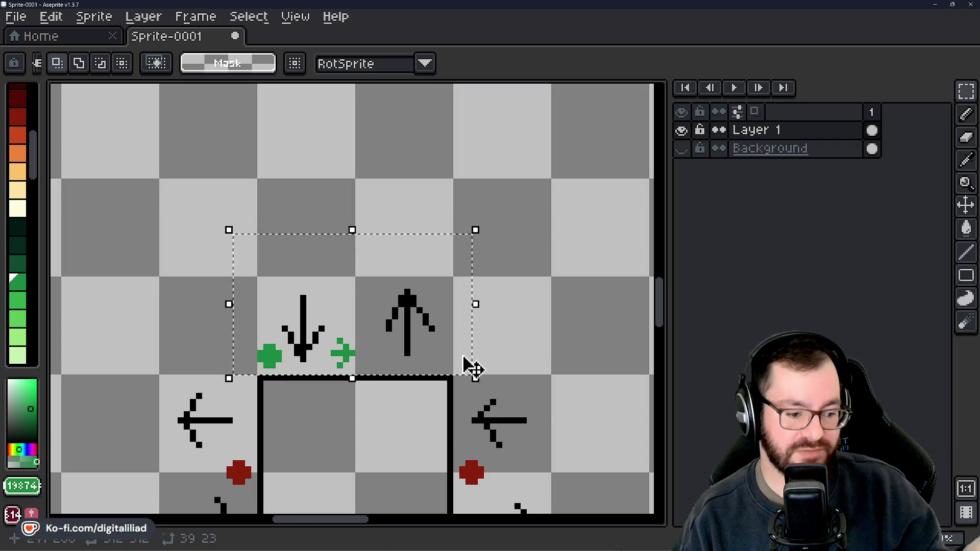
left_click(516, 244)
left_click_drag(463, 346, 439, 235)
left_click_drag(309, 228, 315, 257)
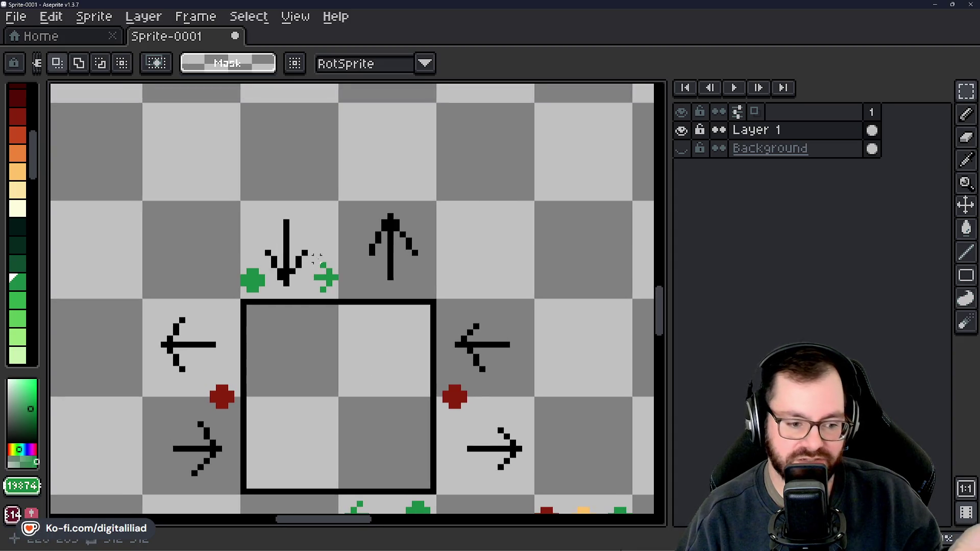
left_click_drag(223, 166, 350, 306)
key("ctrl+d")
left_click_drag(356, 340, 393, 273)
left_click_drag(249, 111, 440, 240)
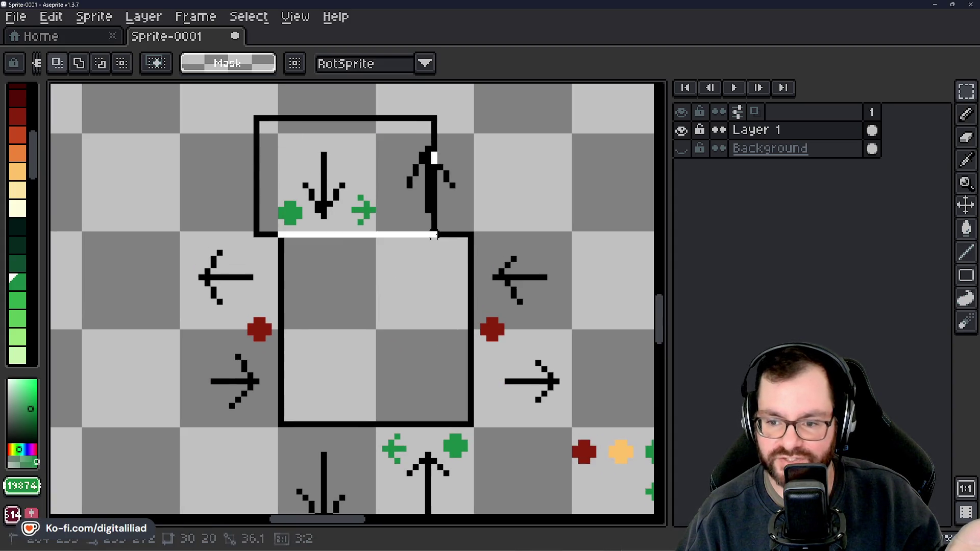
left_click_drag(409, 364, 362, 234)
key("ctrl+d")
mouse_move(313, 296)
left_mouse_down()
mouse_move(303, 276)
mouse_move(381, 315)
left_mouse_up()
key("ctrl+d")
left_click_drag(379, 278, 426, 306)
key("ctrl+d")
left_click_drag(375, 326, 360, 394)
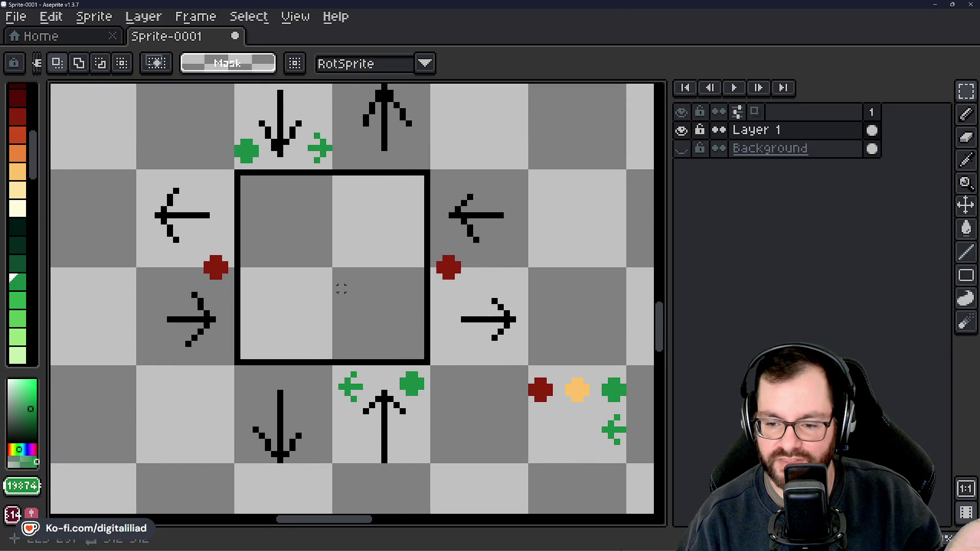
mouse_move(413, 232)
left_mouse_down()
mouse_move(363, 263)
mouse_move(284, 397)
mouse_move(321, 429)
left_mouse_up()
left_click(405, 383)
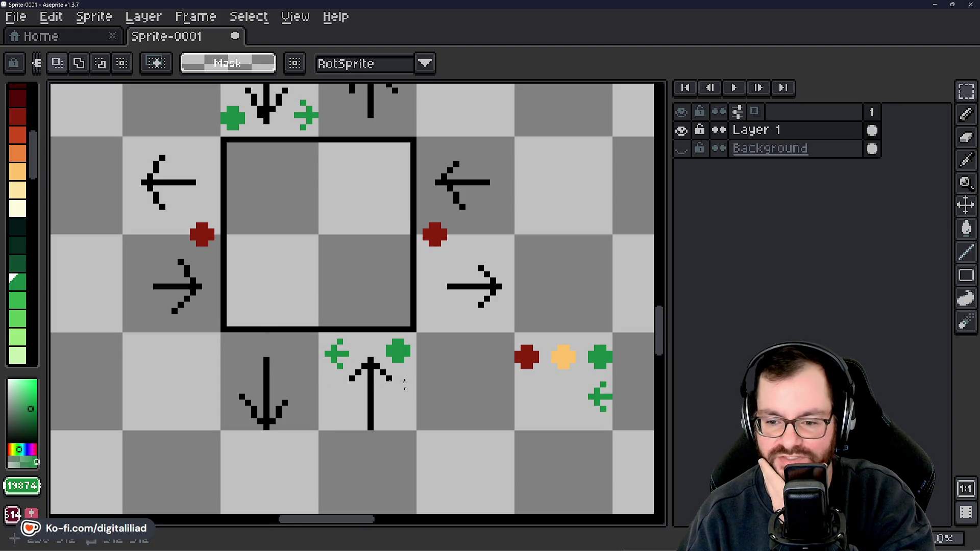
left_click_drag(230, 341, 456, 384)
left_click(456, 384)
mouse_move(413, 425)
left_mouse_down()
mouse_move(365, 311)
mouse_move(365, 357)
left_mouse_up()
left_click(307, 159)
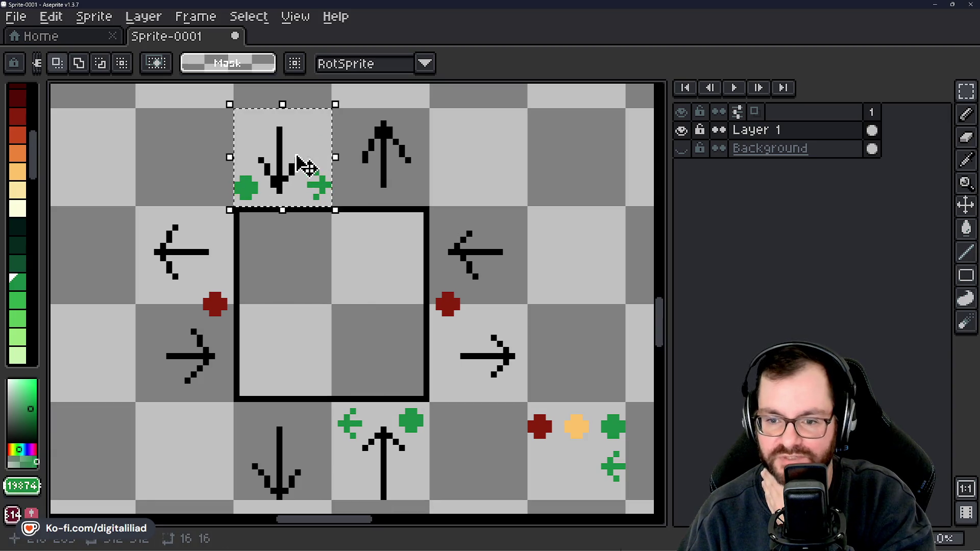
left_click_drag(402, 344, 368, 295)
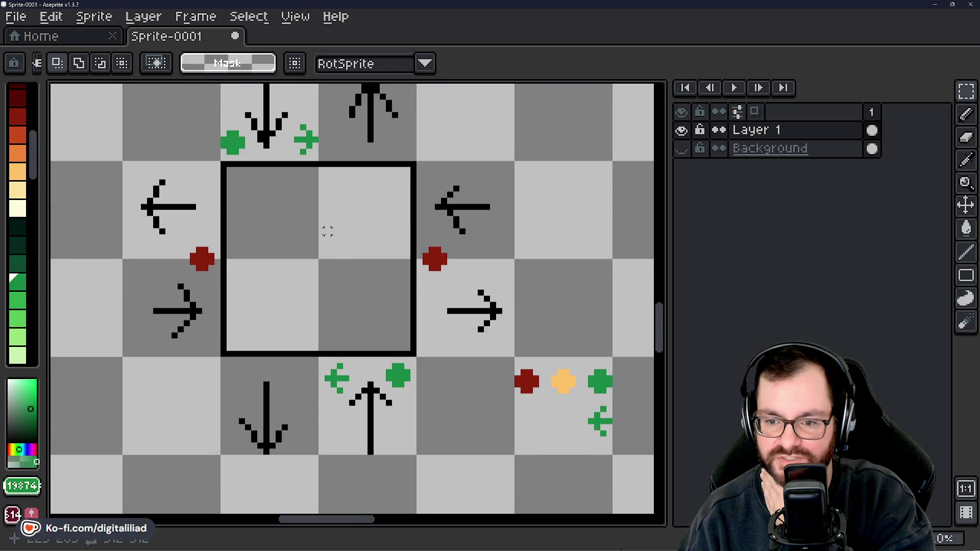
left_click(284, 166)
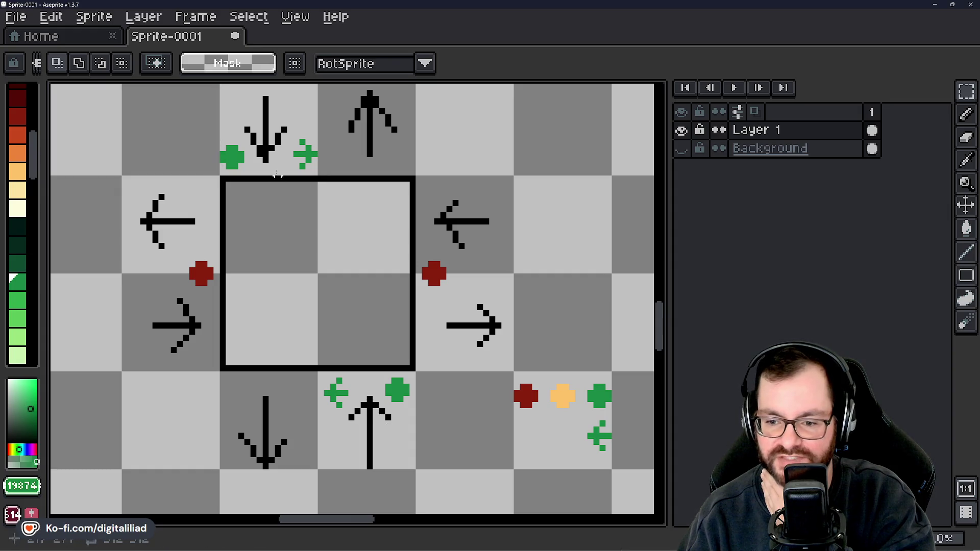
left_click_drag(330, 379, 410, 463)
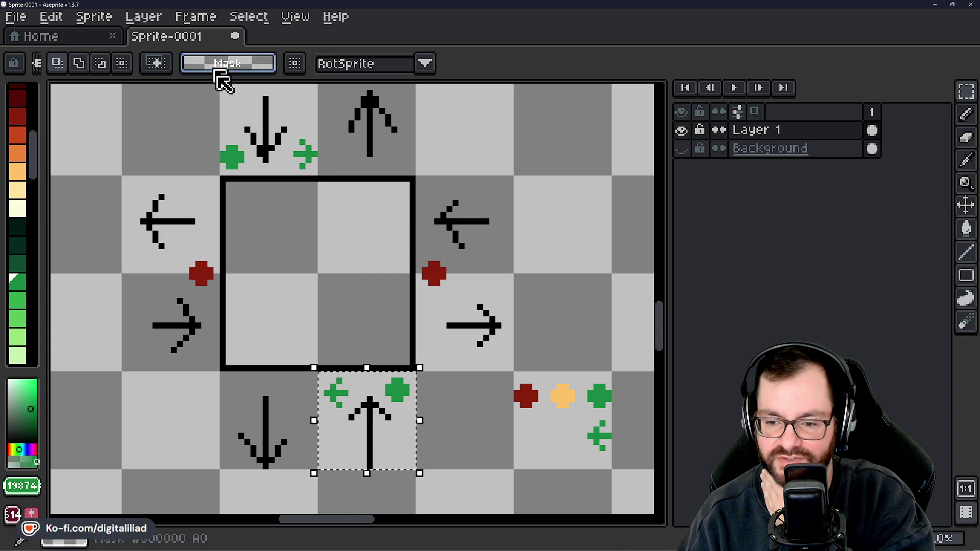
left_click_drag(339, 350, 349, 334)
left_click(339, 368)
left_click_drag(339, 368, 242, 239)
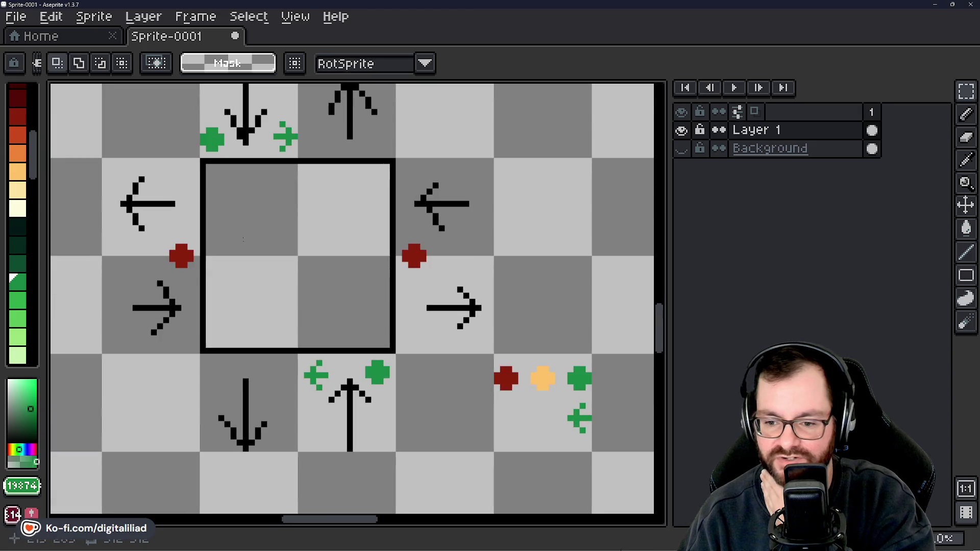
mouse_move(233, 185)
left_mouse_down()
mouse_move(278, 214)
mouse_move(256, 185)
left_mouse_up()
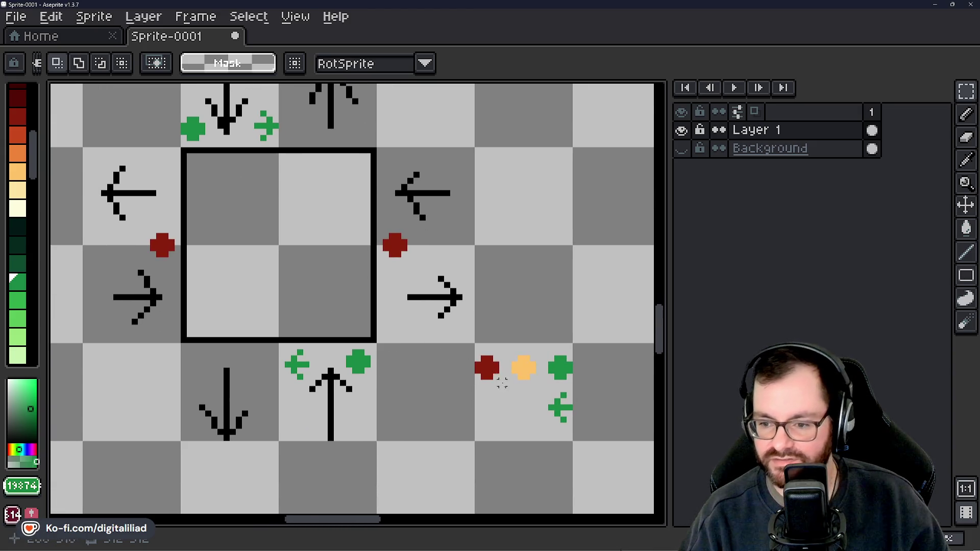
scroll(502, 427, "up", 3)
left_click_drag(361, 345, 544, 356)
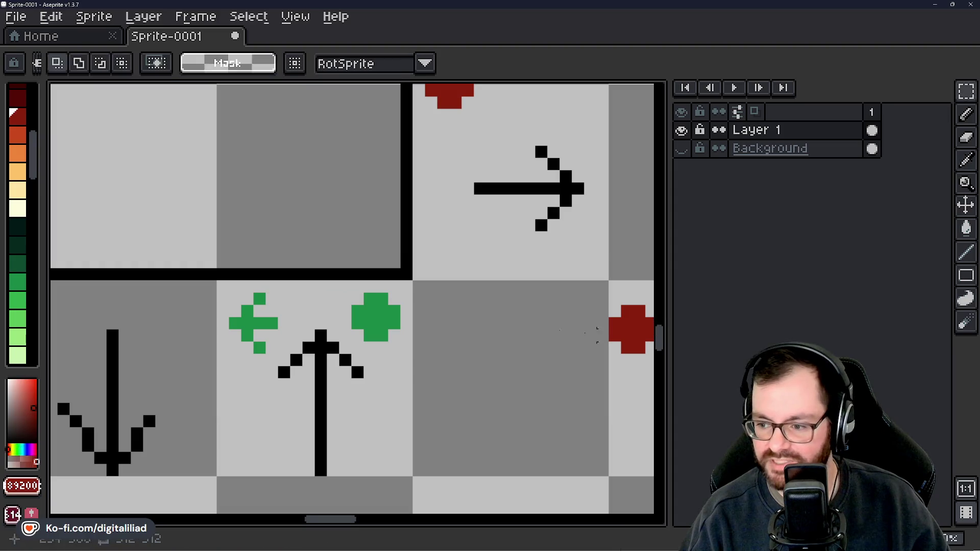
Bucket-fill the green plus in the up-arrow tile red, then undo the fill that hit every plus.
left_click_drag(305, 302, 401, 322)
key("b")
left_click(351, 333)
key("g")
left_click(348, 349)
scroll(393, 345, "down", 2)
scroll(394, 344, "up", 2)
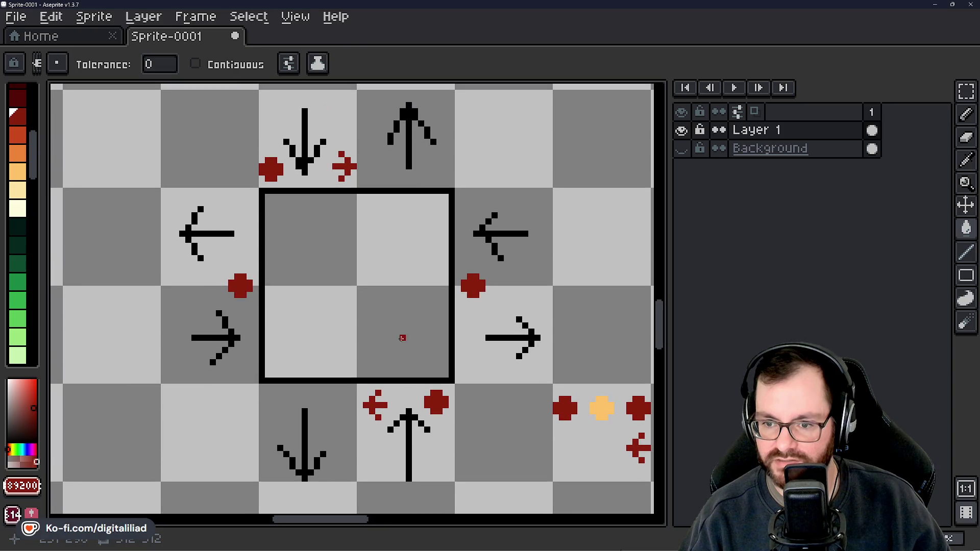
key("ctrl+z")
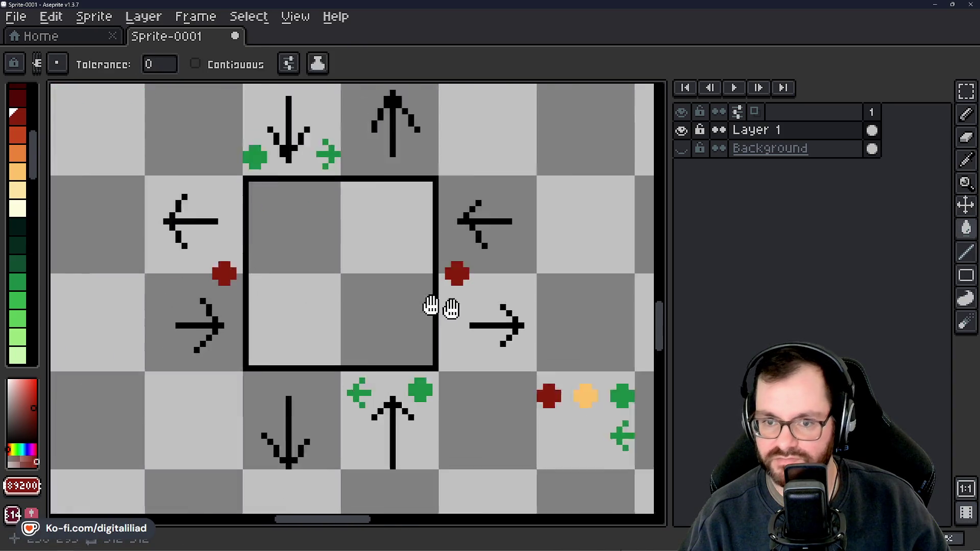
Enable Contiguous fill, fill the bottom tile's plus red, then undo it.
left_click(196, 65)
left_click(467, 398)
scroll(403, 411, "up", 1)
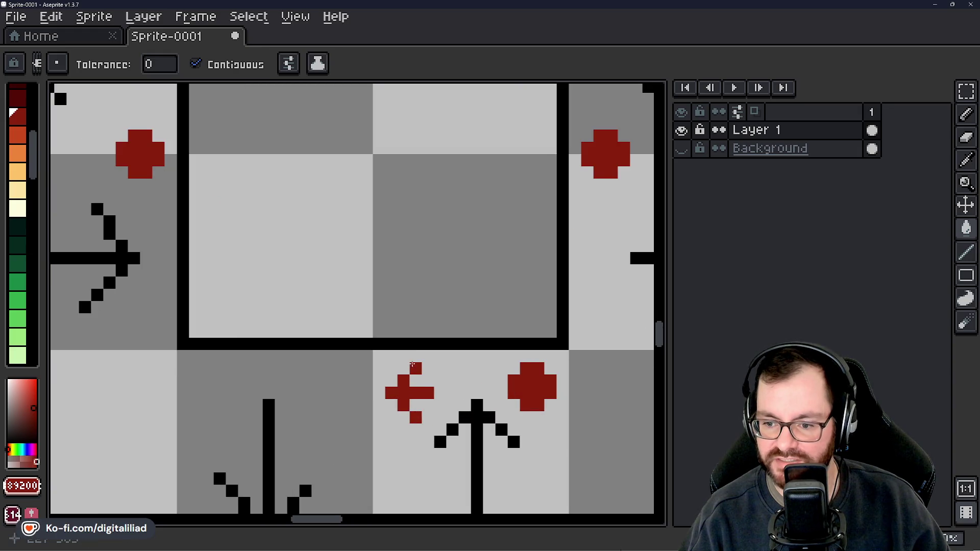
scroll(412, 365, "down", 2)
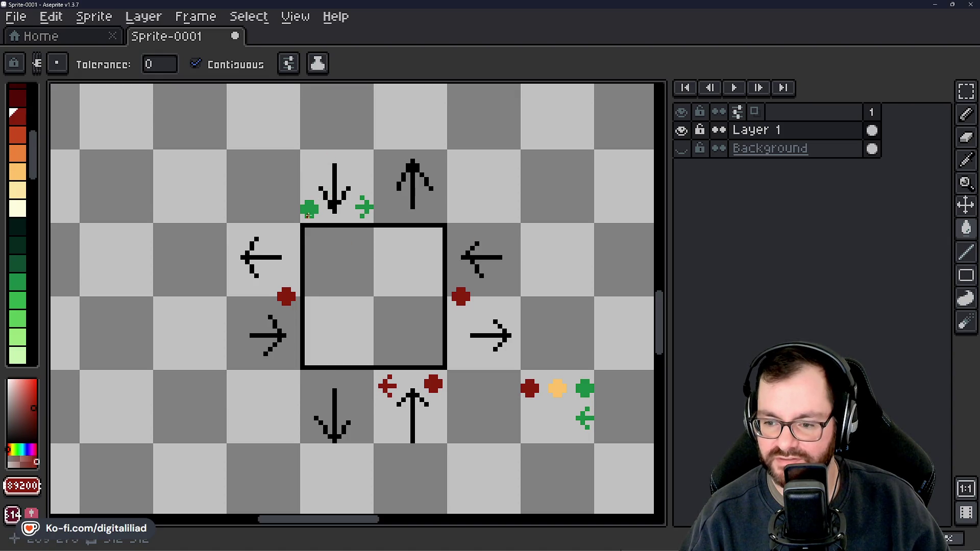
key("ctrl+z")
key("ctrl+z")
key("alt")
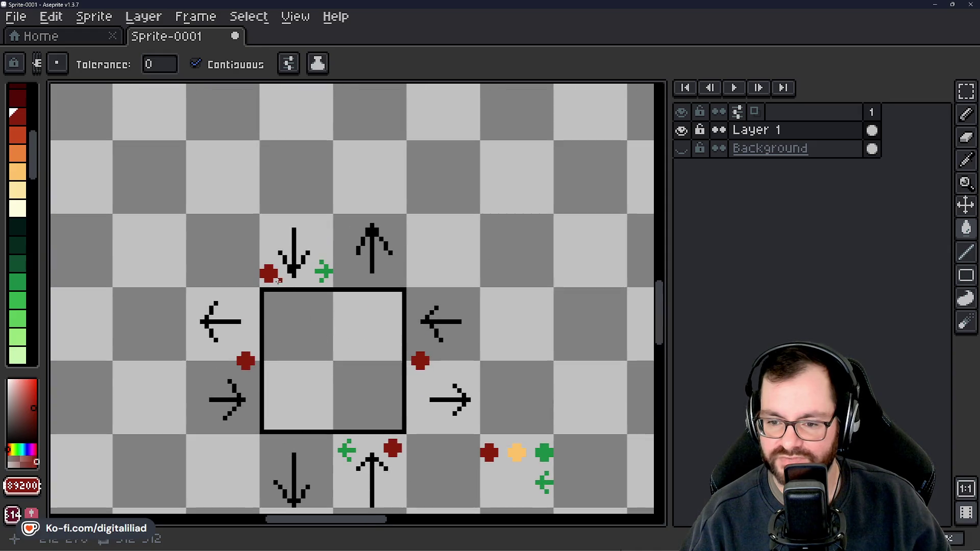
Pan between the diamond and the arrow tiles and switch to the Rectangular Marquee.
mouse_move(362, 354)
left_mouse_down()
mouse_move(322, 262)
mouse_move(317, 349)
mouse_move(333, 485)
left_mouse_up()
mouse_move(367, 262)
left_mouse_down()
mouse_move(368, 324)
mouse_move(378, 312)
left_mouse_up()
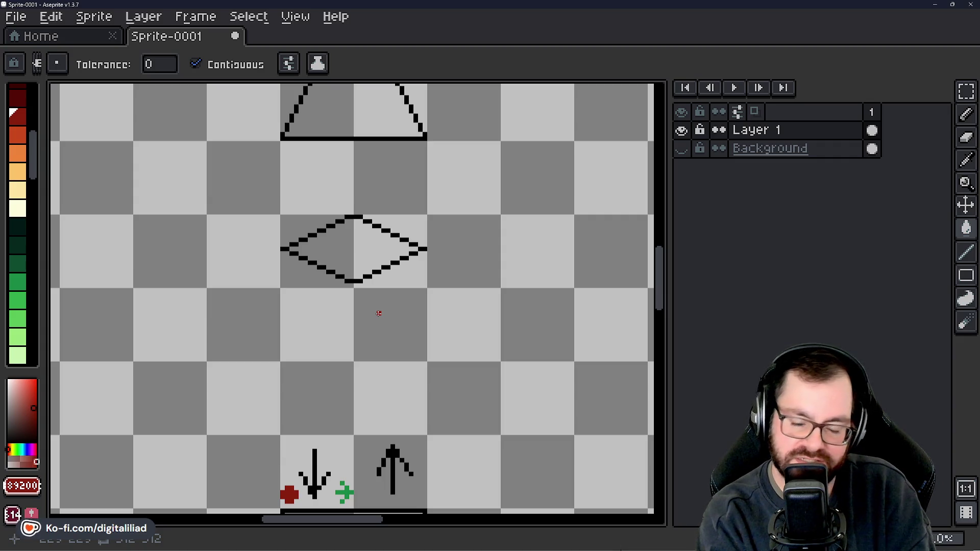
left_click_drag(350, 321, 369, 197)
scroll(376, 273, "down", 2)
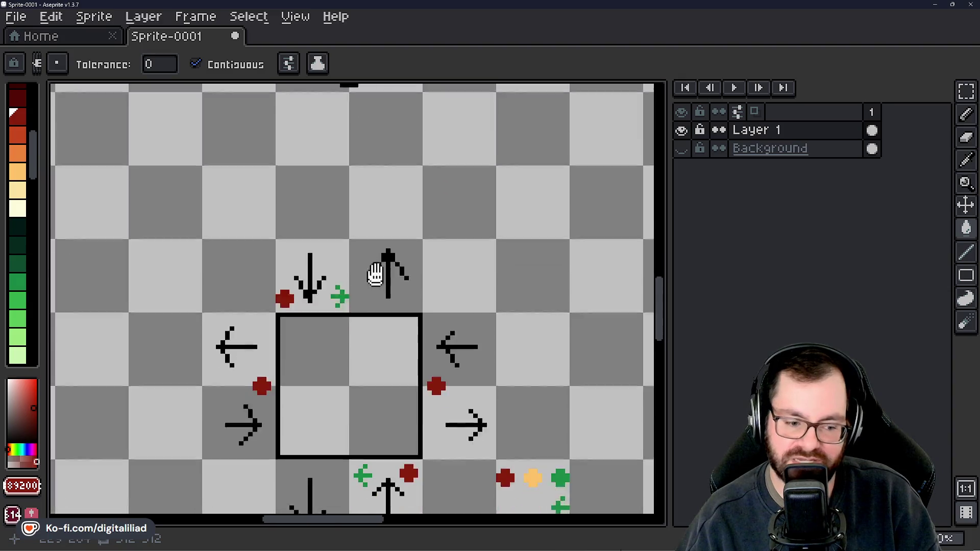
scroll(376, 273, "down", 2)
scroll(391, 274, "down", 1)
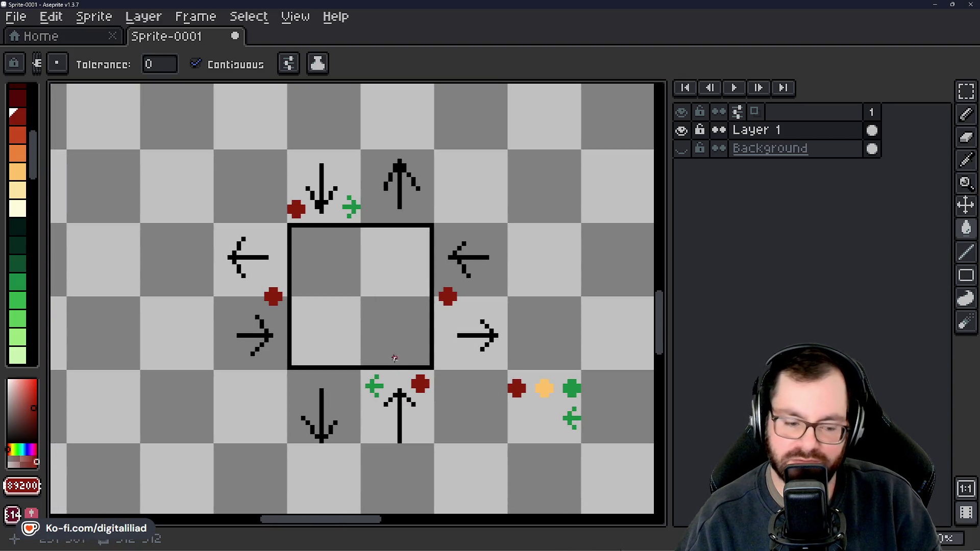
left_click_drag(394, 357, 388, 317)
scroll(460, 314, "up", 4)
key("m")
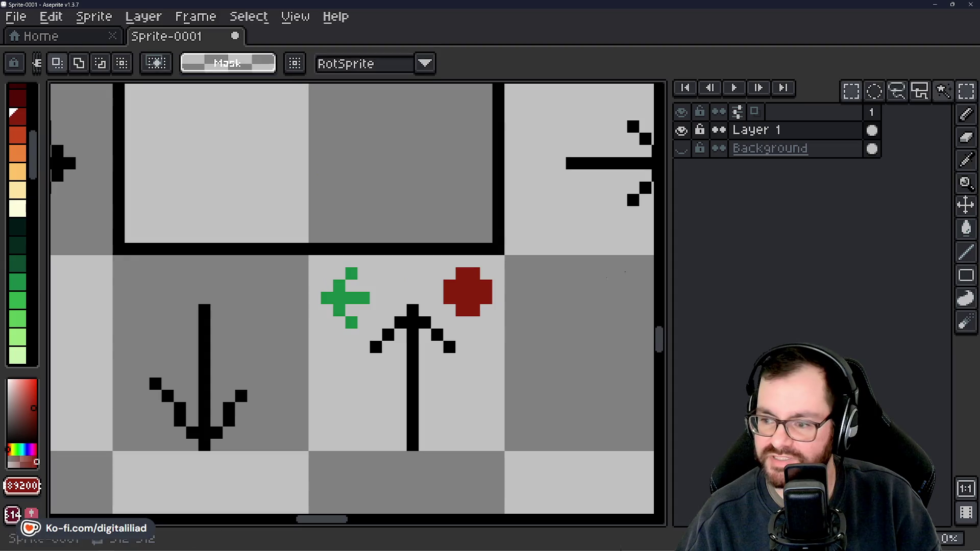
key("ctrl+a")
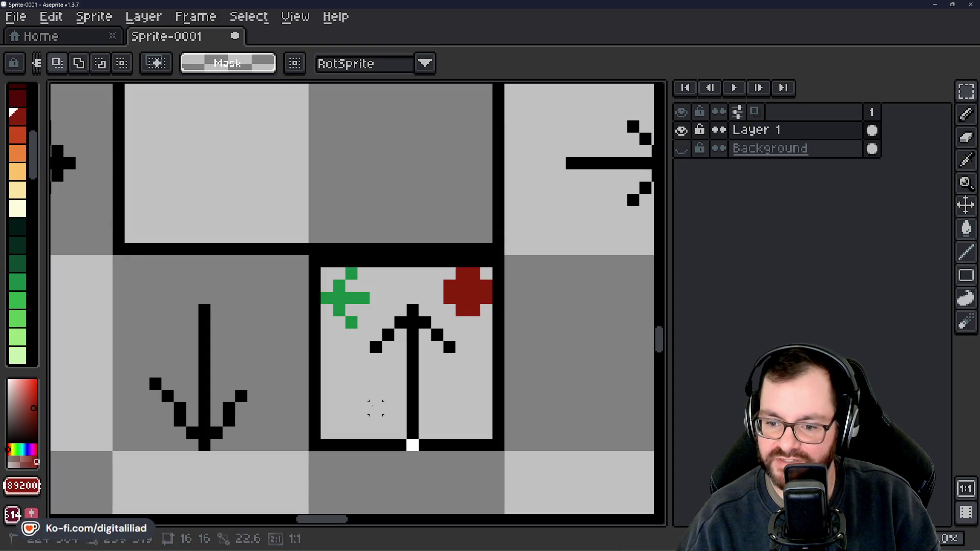
scroll(438, 376, "down", 1)
key("ctrl+d")
scroll(397, 267, "down", 2)
scroll(396, 269, "up", 2)
left_click_drag(322, 217, 475, 393)
key("ctrl+d")
left_click_drag(532, 379, 441, 170)
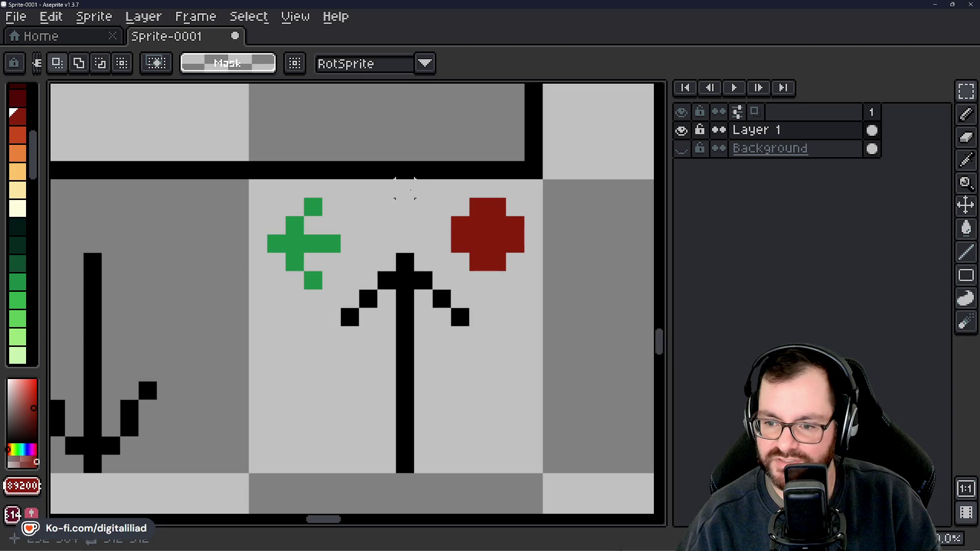
scroll(459, 353, "down", 3)
mouse_move(416, 307)
left_mouse_down()
mouse_move(402, 348)
mouse_move(404, 411)
left_mouse_up()
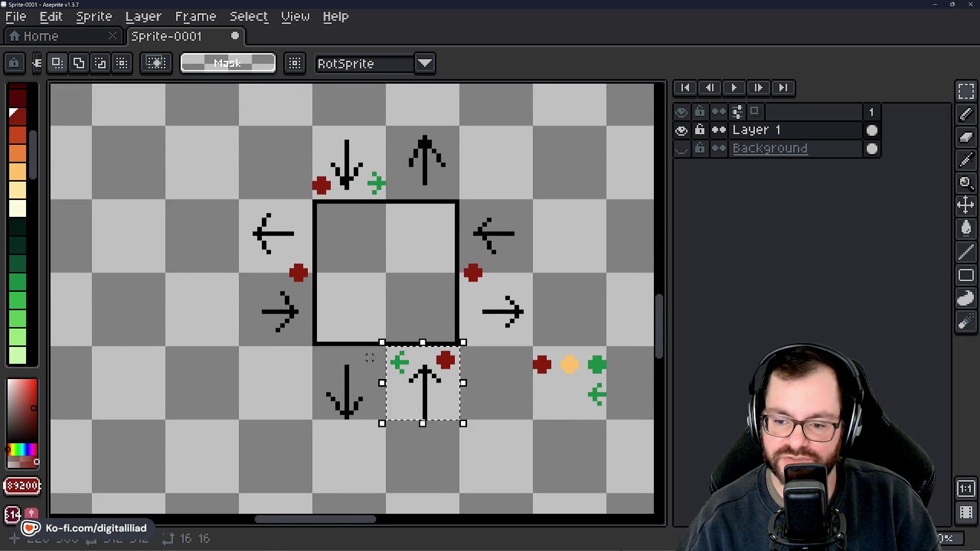
left_click_drag(405, 309, 408, 353)
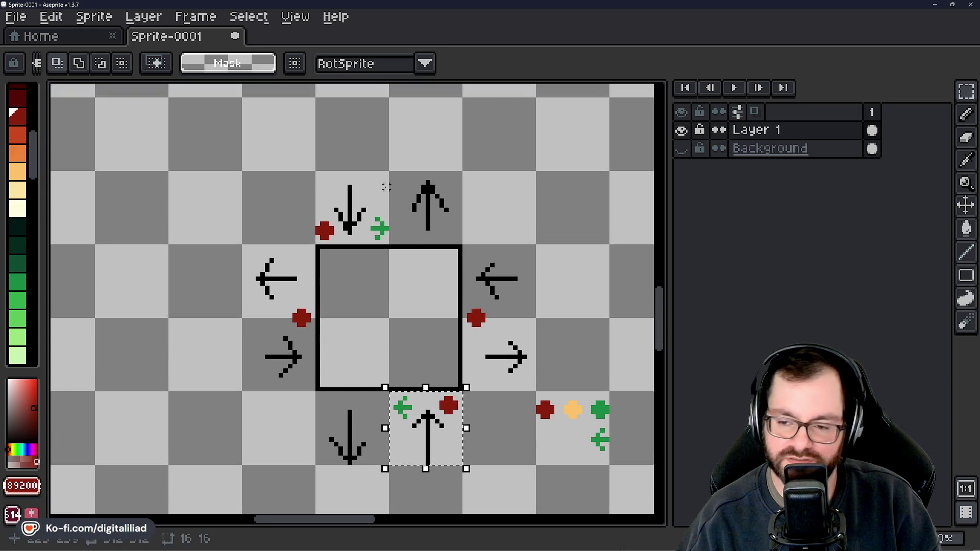
key("ctrl+d")
left_click_drag(391, 237, 459, 174)
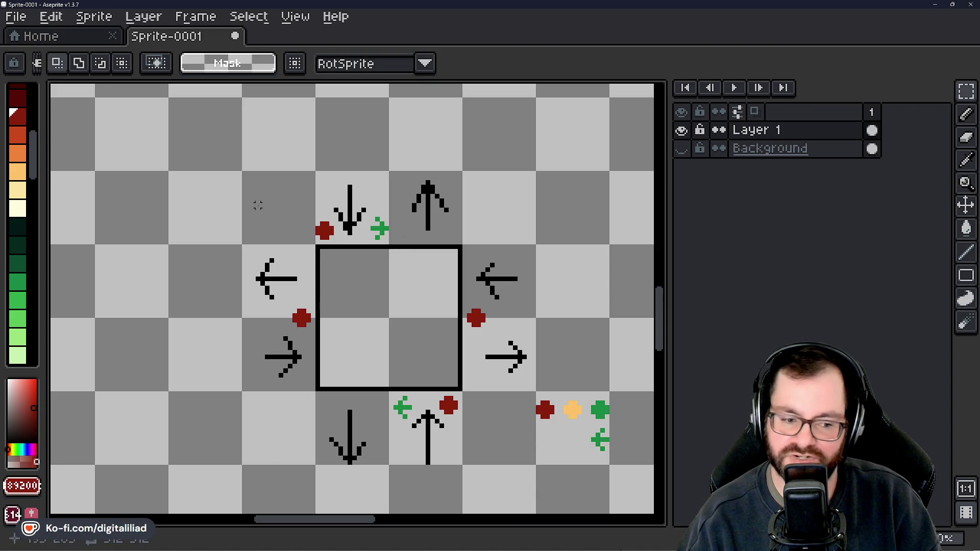
left_click_drag(312, 256, 229, 308)
scroll(265, 308, "down", 1)
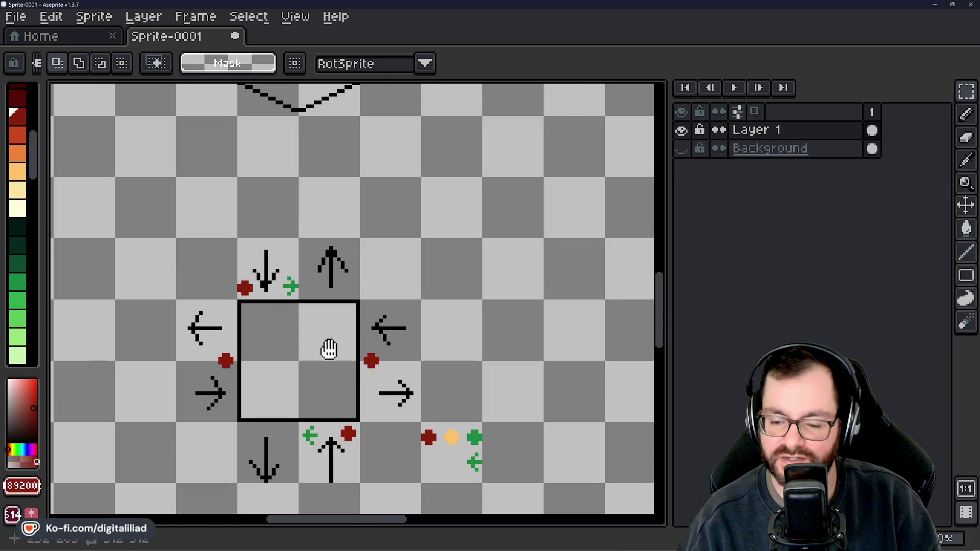
Select the trapezoid outline above the diamond and delete it.
left_click_drag(329, 349, 328, 343)
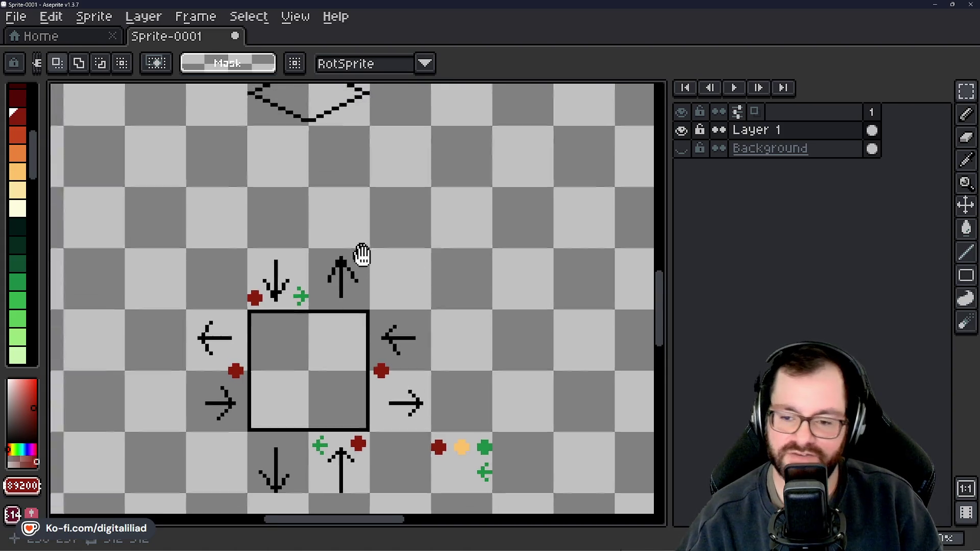
scroll(357, 252, "up", 2)
scroll(398, 349, "up", 2)
scroll(379, 339, "up", 3)
left_click_drag(277, 198, 473, 296)
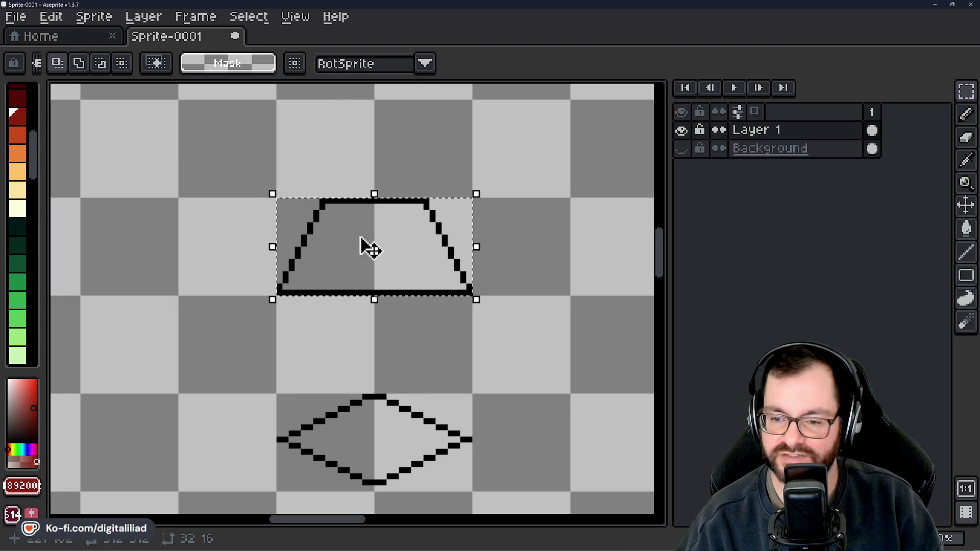
key("Delete")
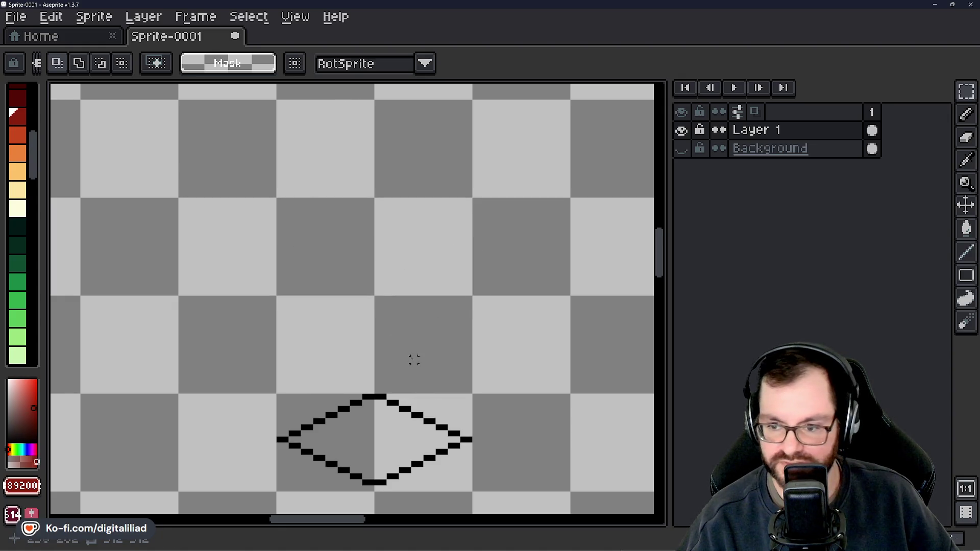
Bring the whole diamond back into view and return to the pencil.
left_click_drag(414, 357, 418, 211)
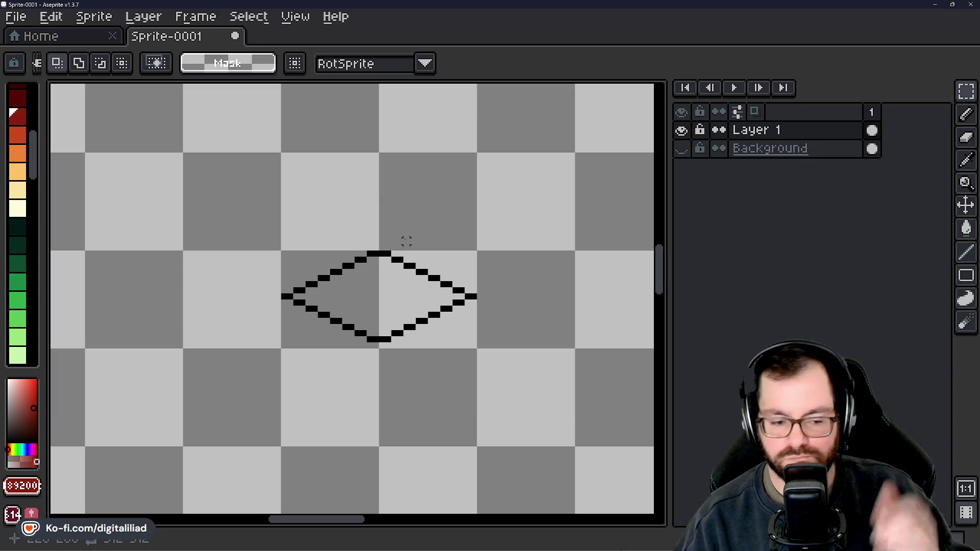
scroll(466, 332, "down", 3)
scroll(449, 323, "down", 2)
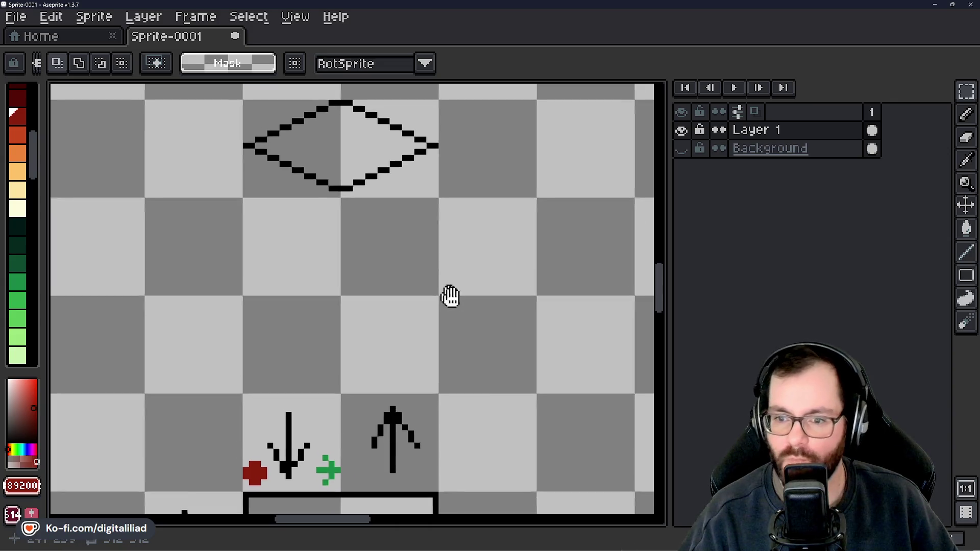
scroll(450, 296, "up", 2)
scroll(460, 274, "down", 2)
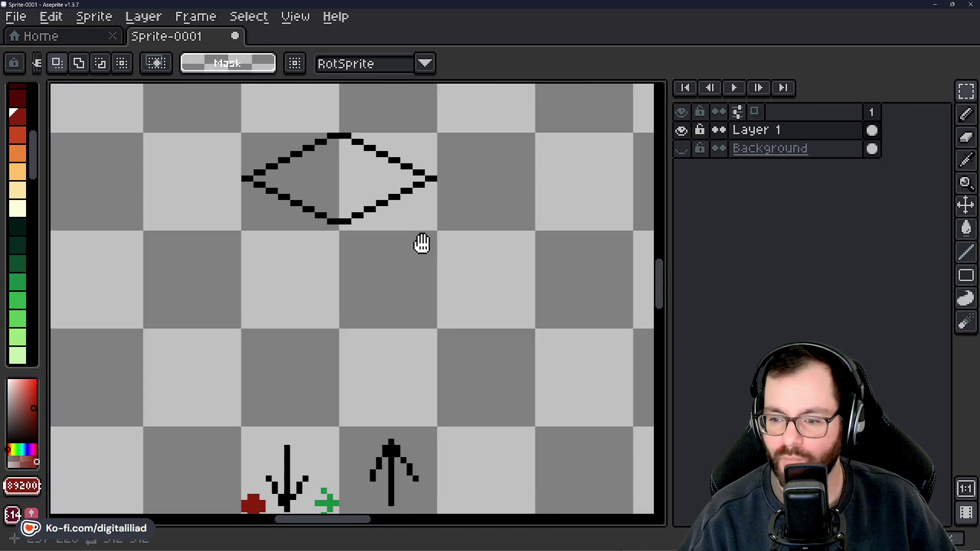
scroll(412, 235, "up", 3)
key("b")
left_click(402, 237)
left_click_drag(402, 238, 471, 344)
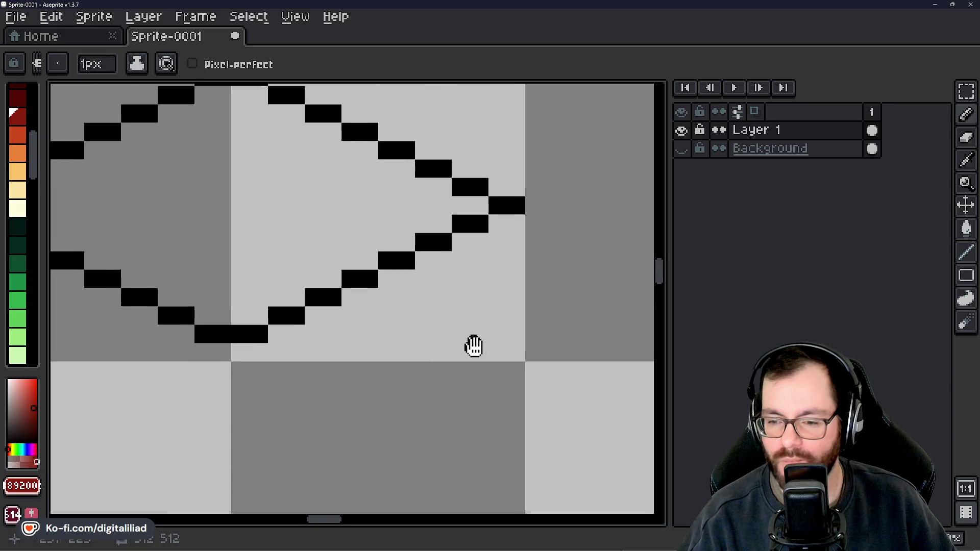
mouse_move(424, 298)
left_mouse_down()
mouse_move(470, 344)
mouse_move(473, 420)
left_mouse_up()
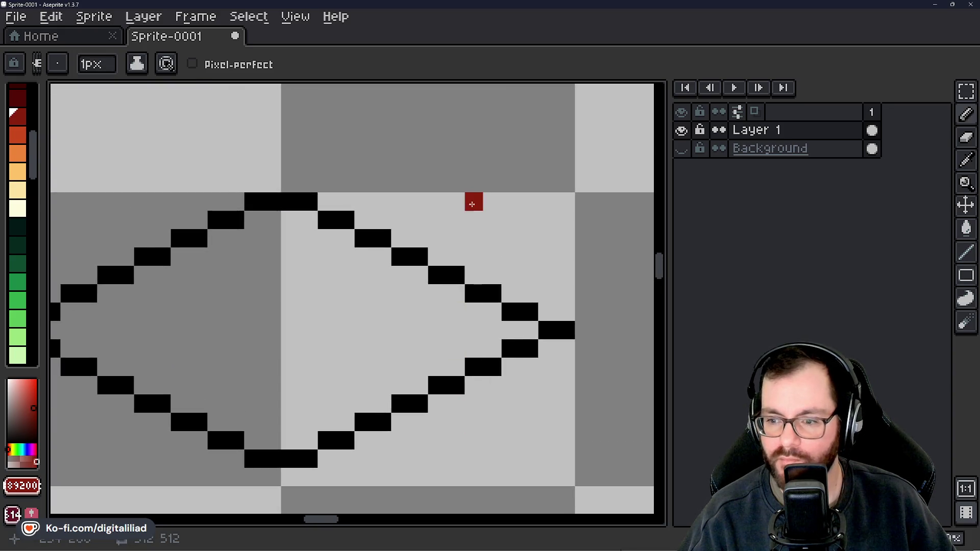
mouse_move(470, 204)
left_mouse_down()
mouse_move(471, 238)
mouse_move(431, 240)
mouse_move(411, 181)
mouse_move(449, 197)
left_mouse_up()
scroll(449, 197, "down", 1)
mouse_move(363, 181)
left_mouse_down()
mouse_move(388, 232)
mouse_move(370, 211)
left_mouse_up()
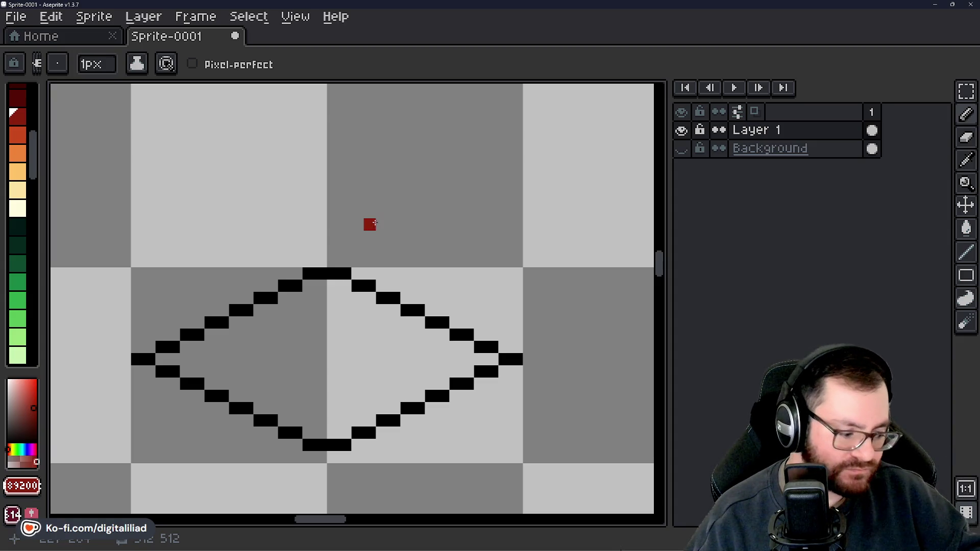
left_click_drag(369, 224, 405, 256)
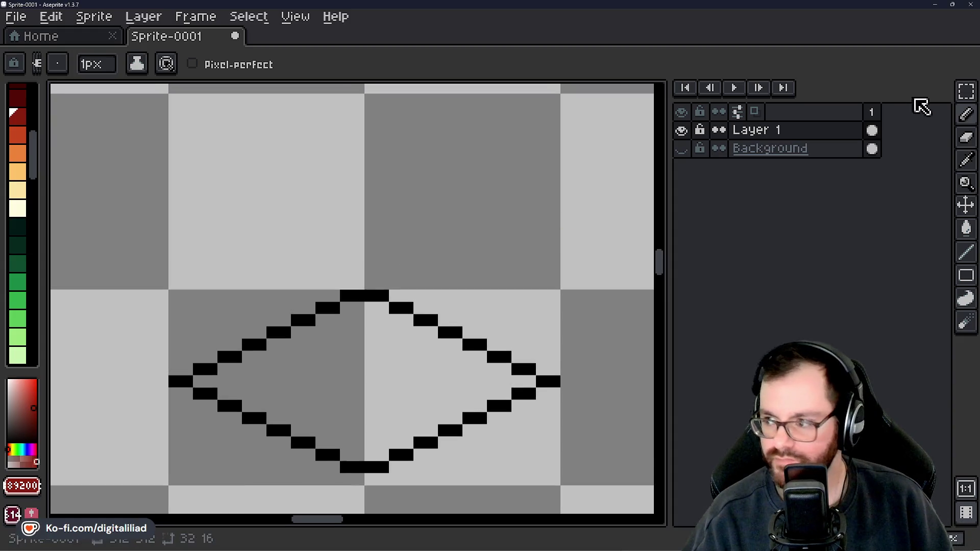
left_click(966, 92)
scroll(327, 292, "left", 1)
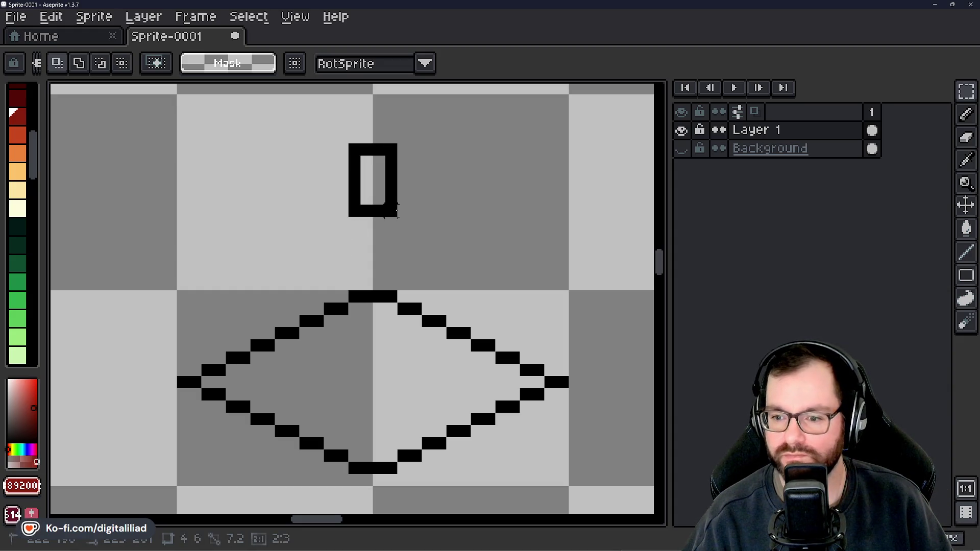
Mark out a tall narrow rectangular selection standing just above the diamond.
mouse_move(349, 144)
left_mouse_down()
mouse_move(398, 231)
mouse_move(370, 306)
mouse_move(375, 291)
left_mouse_up()
scroll(416, 198, "up", 1)
scroll(376, 291, "down", 1)
scroll(376, 291, "down", 2)
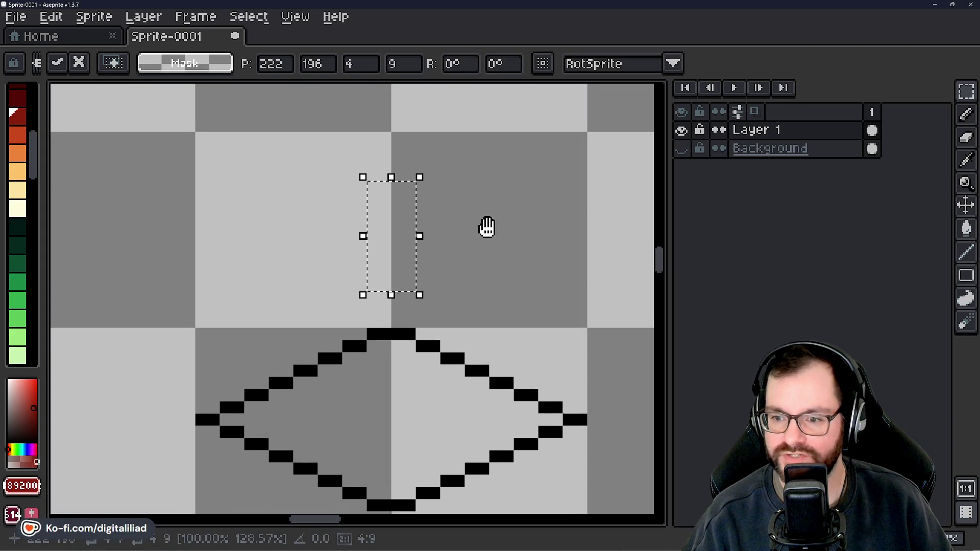
scroll(399, 232, "up", 1)
left_click(485, 225)
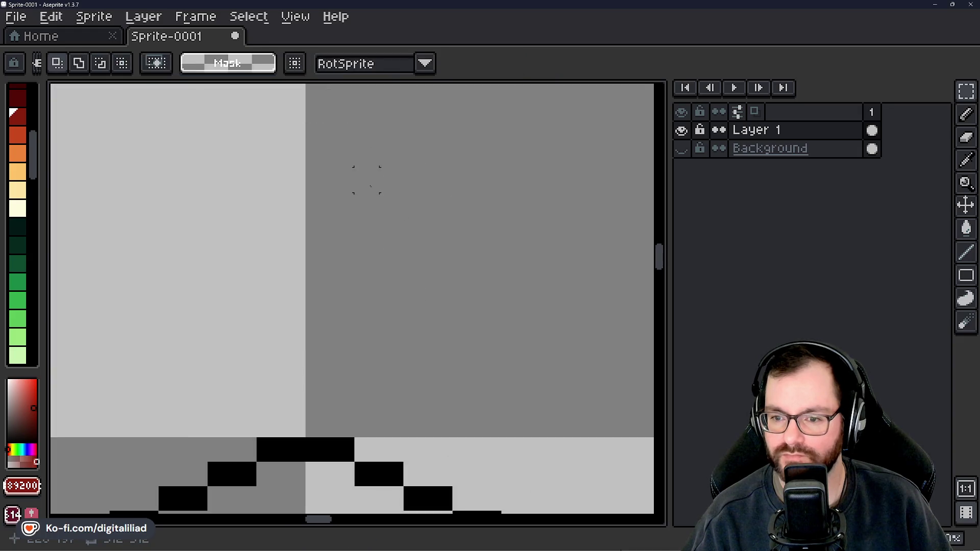
scroll(365, 175, "up", 1)
scroll(366, 180, "down", 1)
left_click_drag(366, 161, 415, 212)
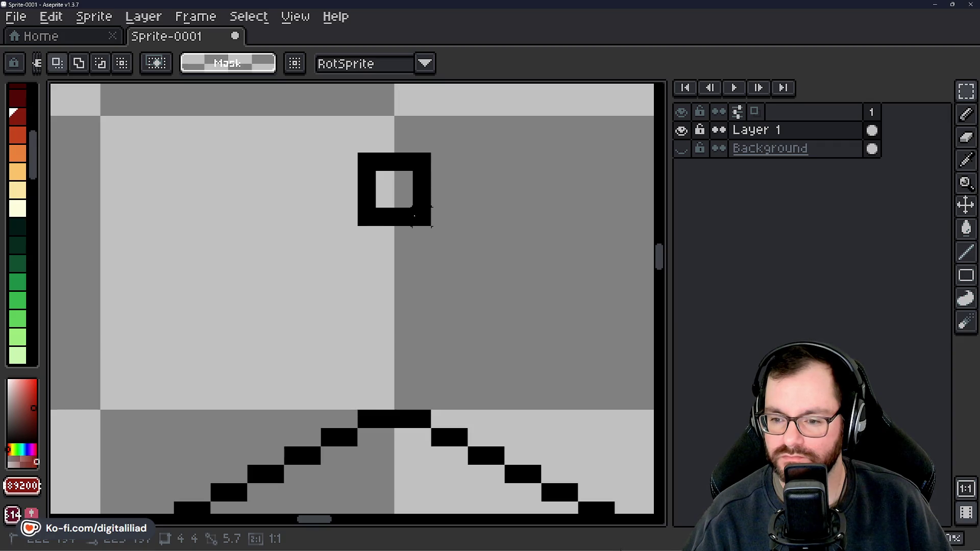
mouse_move(414, 216)
left_mouse_down()
mouse_move(423, 346)
mouse_move(450, 356)
left_mouse_up()
left_click_drag(499, 288, 481, 276)
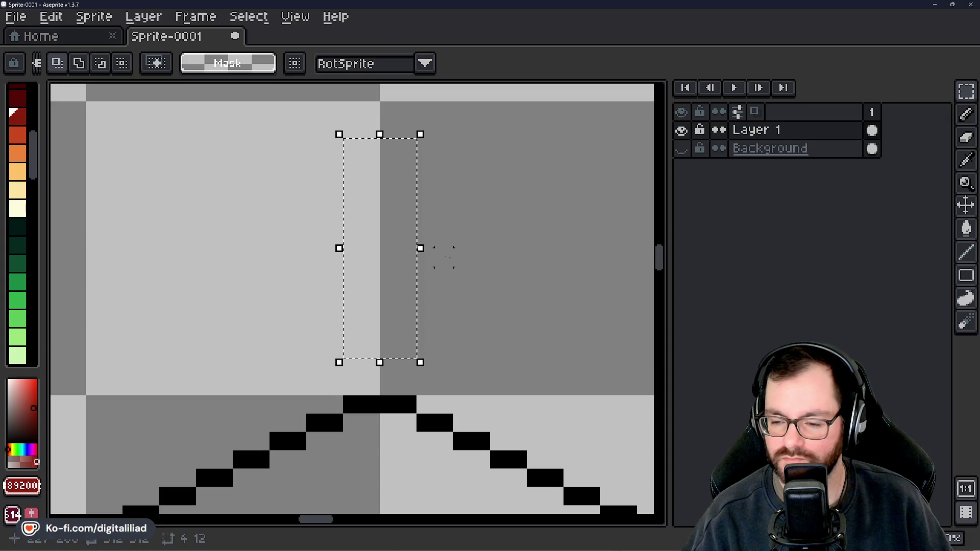
Stroke the selection in black after undoing a red try, then deselect.
key("shift+f")
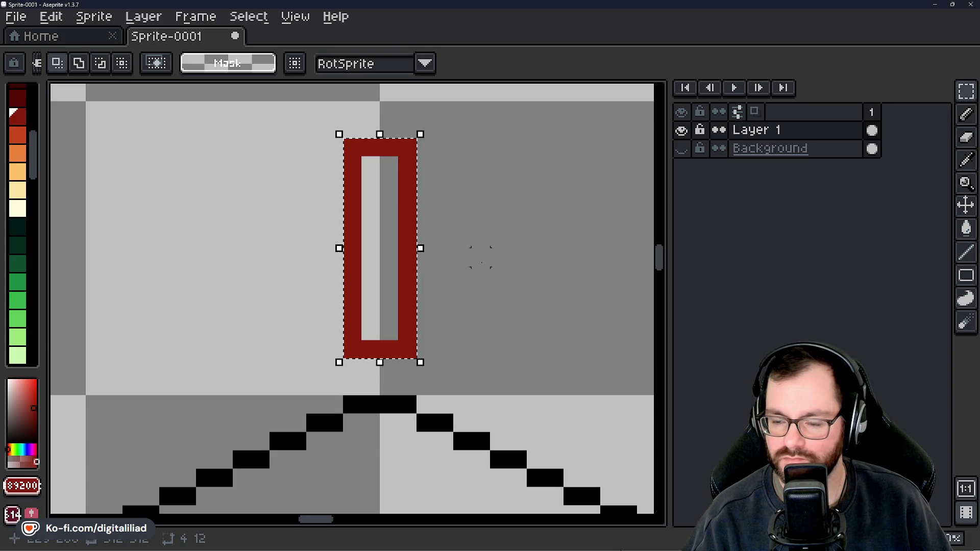
key("ctrl+z")
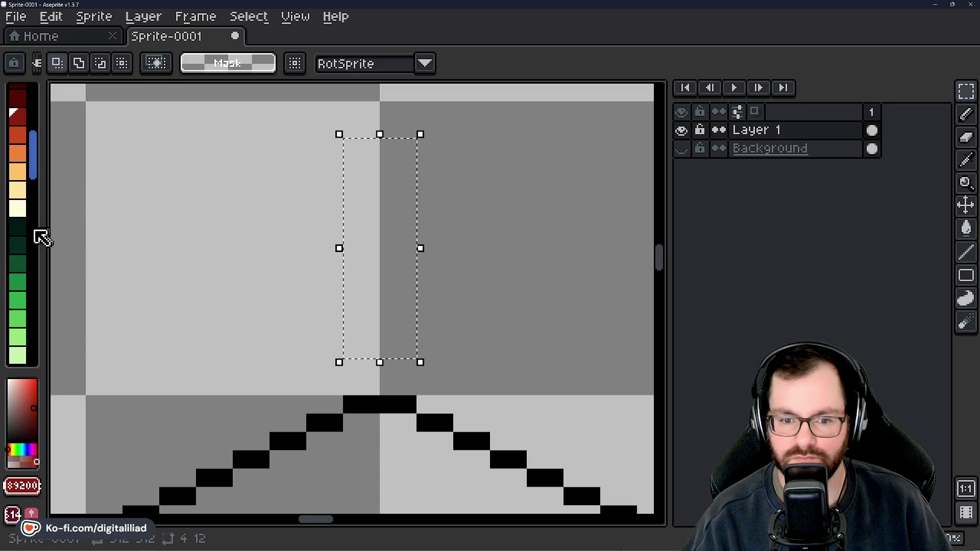
scroll(26, 251, "down", 3)
scroll(30, 280, "up", 3)
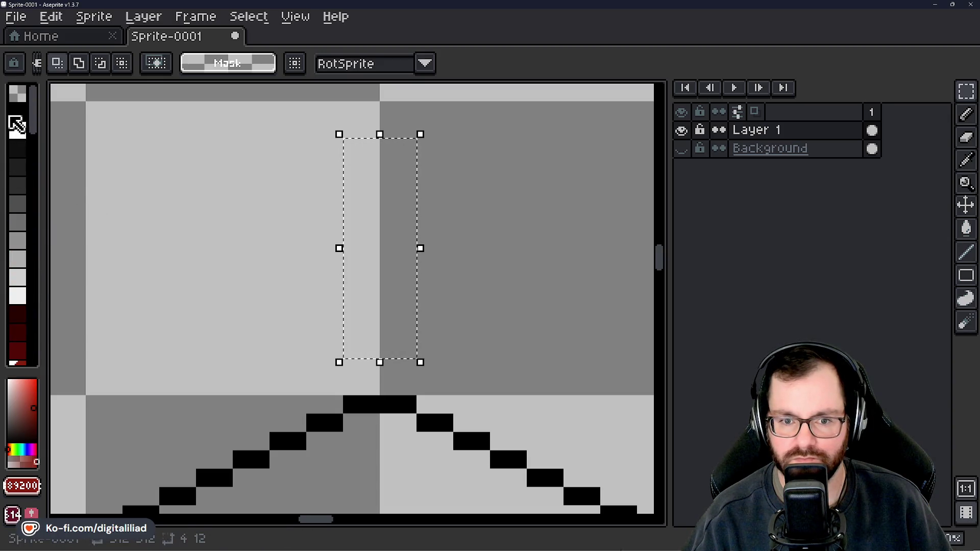
key("shift+f")
key("ctrl+d")
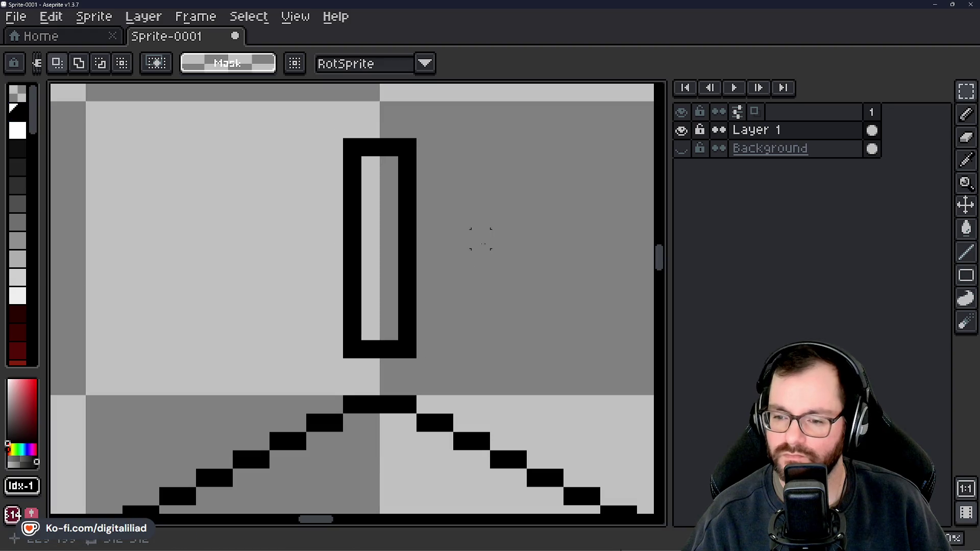
scroll(421, 244, "down", 3)
left_click_drag(483, 349, 443, 237)
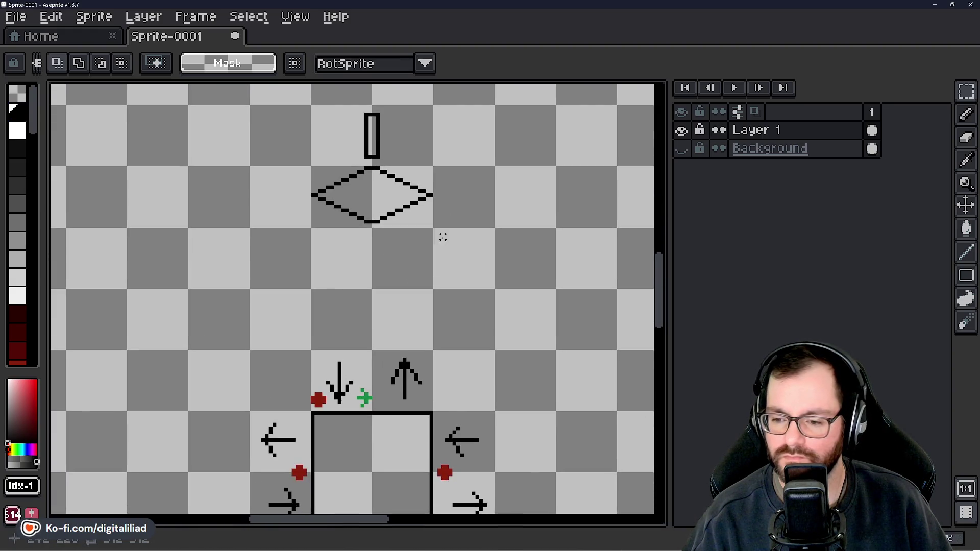
scroll(427, 240, "up", 3)
scroll(470, 259, "up", 2)
Pencil black divider pixels across the rectangle's upper section, undoing strays.
key("b")
mouse_move(507, 267)
left_mouse_down()
mouse_move(541, 292)
mouse_move(468, 363)
left_mouse_up()
key("ctrl+z")
left_click(455, 322)
key("ctrl+z")
left_click_drag(481, 324, 487, 328)
left_click(466, 263)
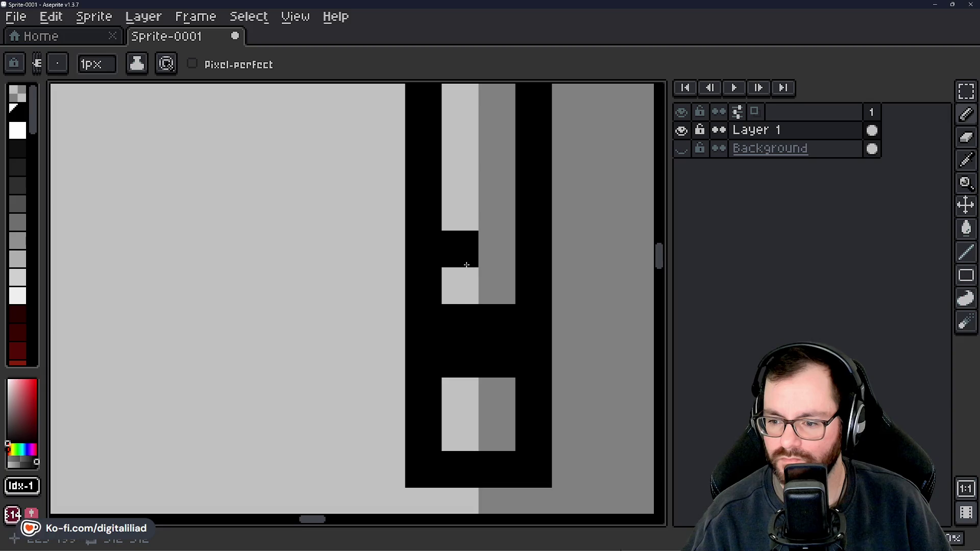
left_click_drag(466, 263, 424, 318)
Finish the lower black divider block and erase the tower's bottom-left corner pixel.
key("ctrl+z")
left_click(419, 271)
key("ctrl+z")
left_click(419, 246)
left_click_drag(418, 246, 422, 259)
scroll(423, 261, "down", 3)
scroll(486, 299, "down", 1)
mouse_move(487, 299)
left_mouse_down()
mouse_move(444, 271)
mouse_move(364, 182)
left_mouse_up()
scroll(348, 207, "up", 6)
key("e")
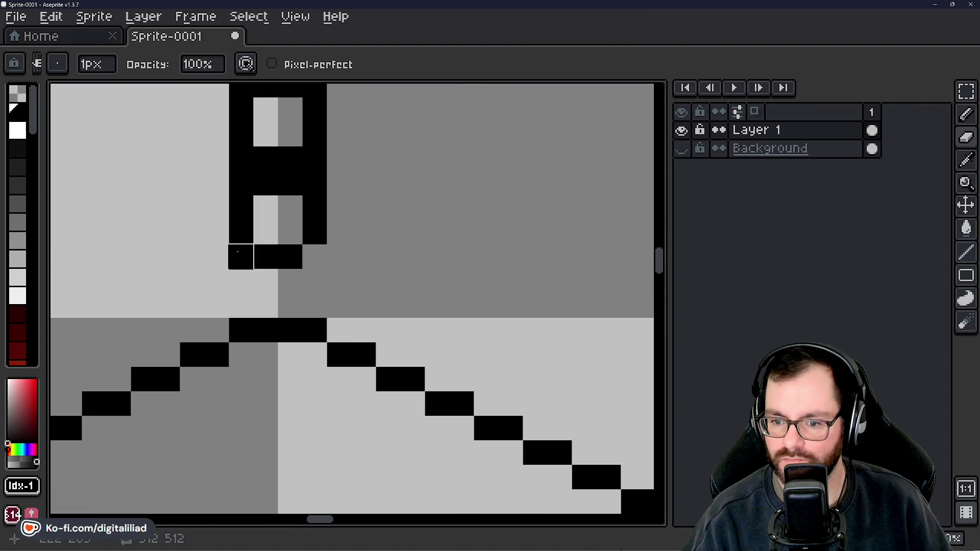
left_click(240, 256)
scroll(366, 265, "up", 3)
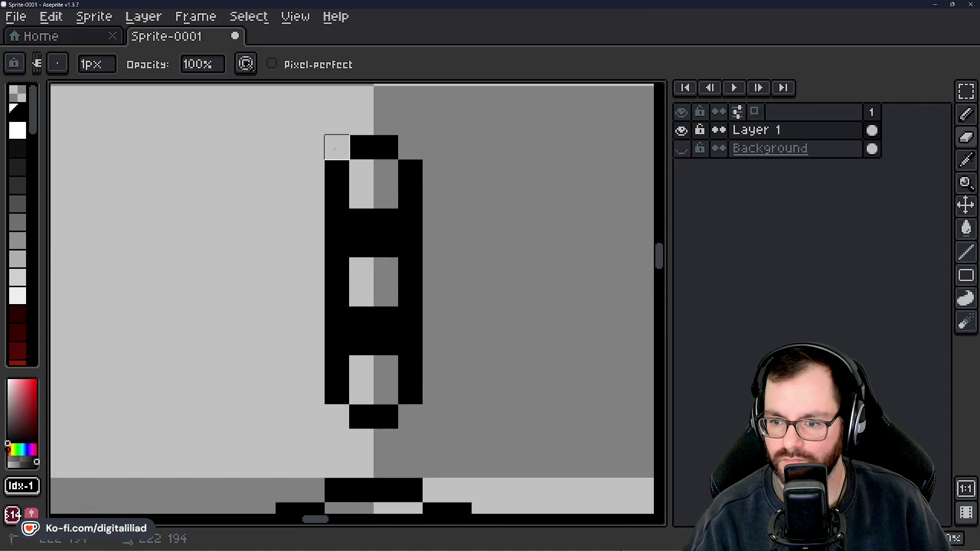
scroll(410, 269, "down", 3)
mouse_move(437, 280)
left_mouse_down()
mouse_move(439, 232)
mouse_move(464, 357)
left_mouse_up()
scroll(464, 357, "up", 2)
Move the tower's bottom section up one block with the Magic Wand, then deselect the top.
left_click(966, 90)
scroll(407, 364, "up", 1)
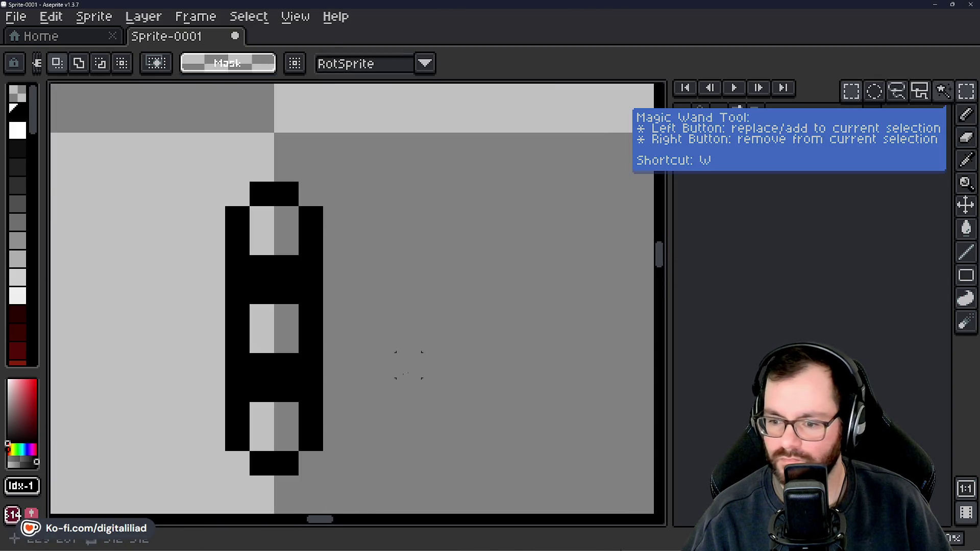
left_click_drag(222, 376, 376, 480)
left_click_drag(317, 456, 317, 432)
key("ctrl+d")
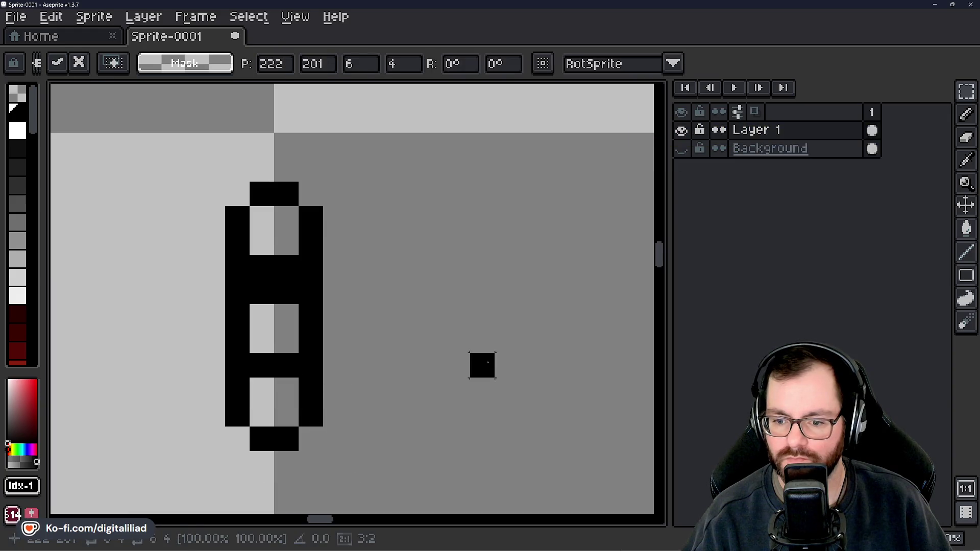
left_click_drag(224, 157, 375, 284)
key("ctrl+d")
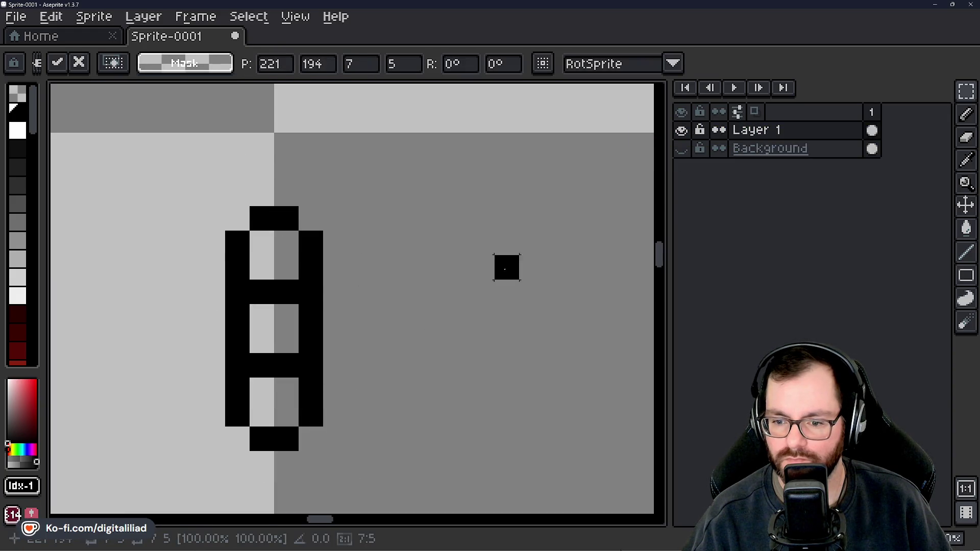
scroll(427, 328, "down", 3)
scroll(427, 328, "down", 5)
scroll(466, 300, "down", 2)
scroll(422, 291, "down", 1)
Eyedrop the dark red and bucket-fill the tower's top compartment with it.
key("i")
left_click(354, 371)
scroll(396, 253, "up", 3)
scroll(375, 223, "up", 3)
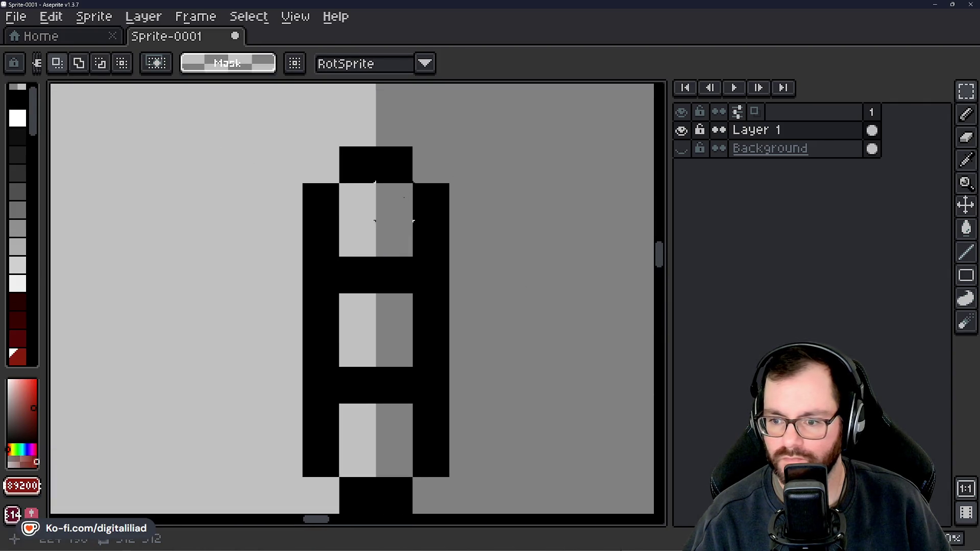
key("g")
left_click(365, 220)
scroll(365, 220, "down", 2)
scroll(31, 265, "down", 3)
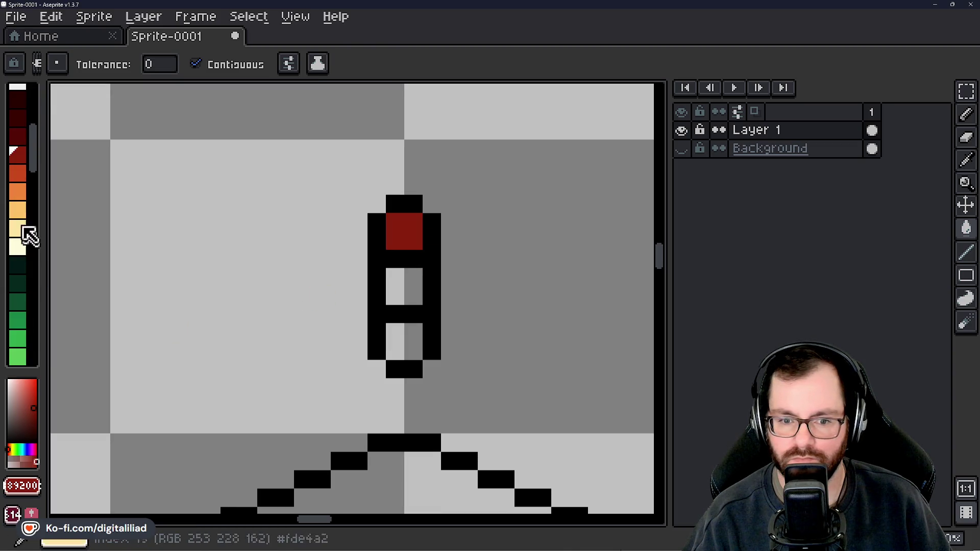
Fill the middle compartment light orange, undoing a fill that hit the outline.
left_click(27, 212)
left_click(23, 175)
left_click(19, 209)
left_click(429, 291)
key("ctrl+z")
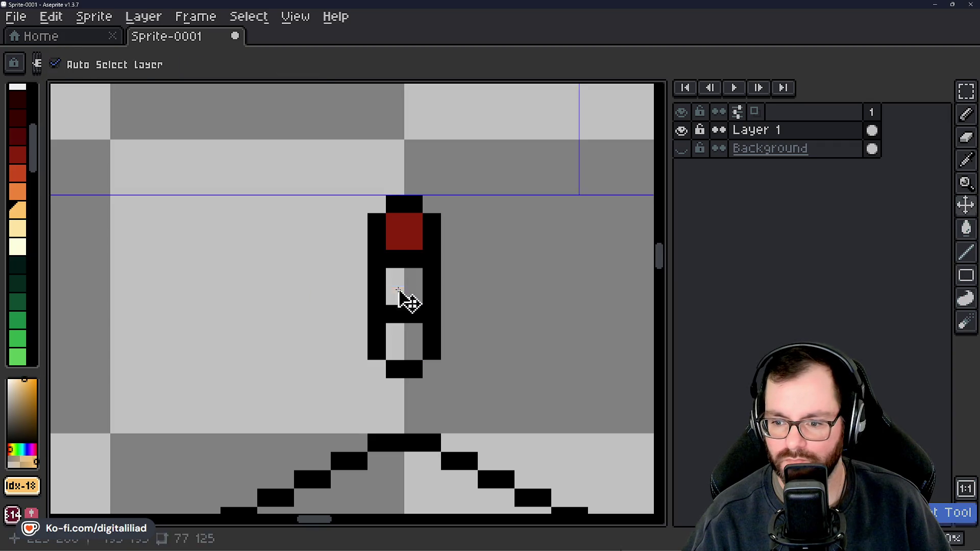
left_click(400, 290)
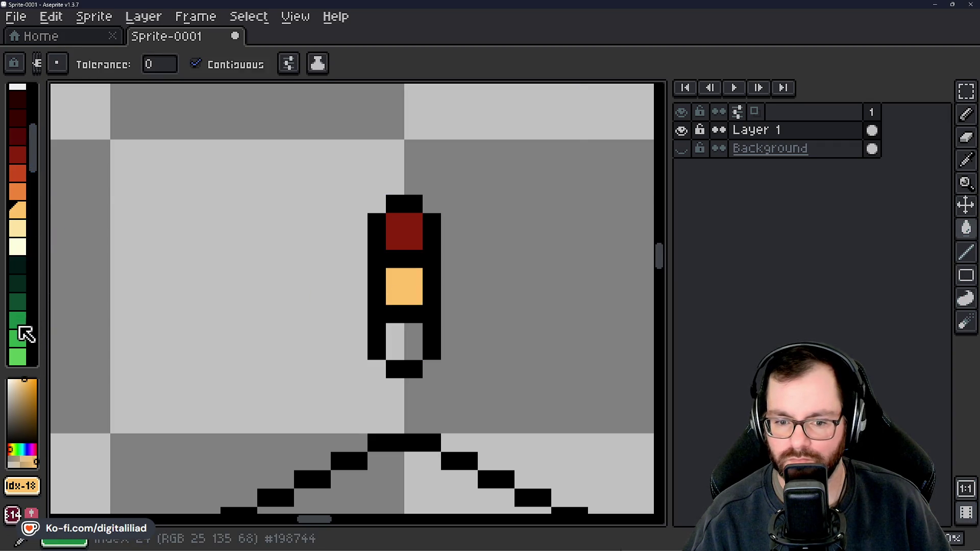
Fill the bottom compartment green, completing the red-amber-green traffic light.
left_click(20, 326)
left_click(392, 336)
scroll(385, 282, "down", 3)
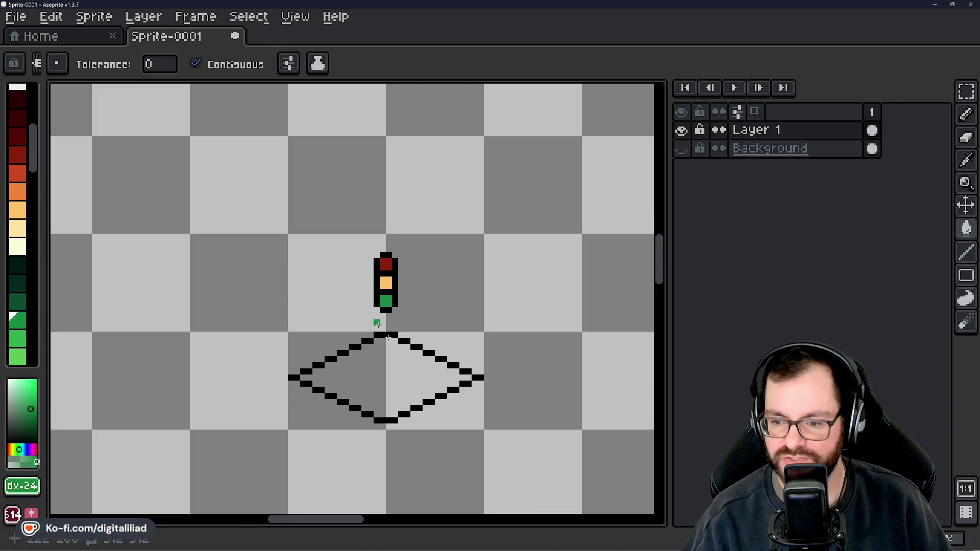
scroll(427, 313, "right", 2)
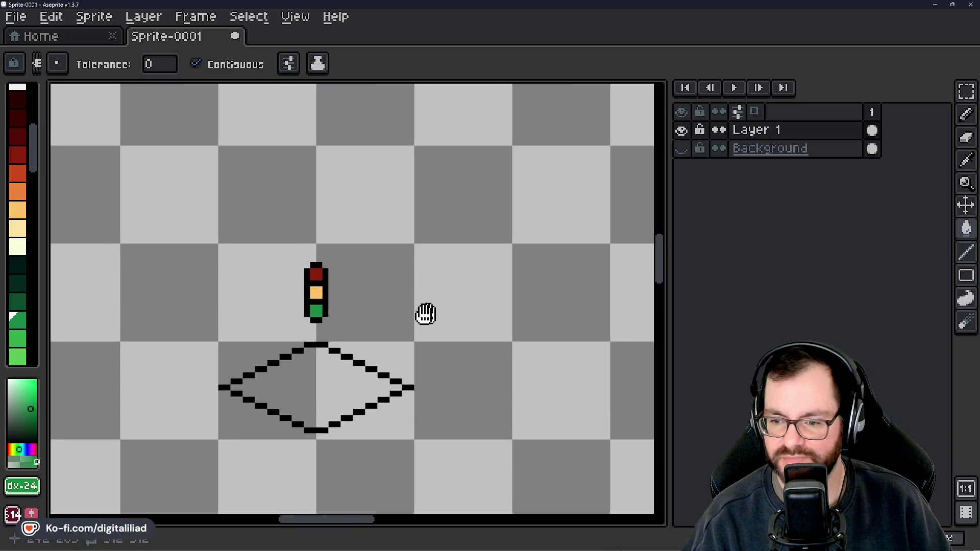
left_click(965, 252)
scroll(343, 286, "up", 3)
scroll(344, 286, "up", 1)
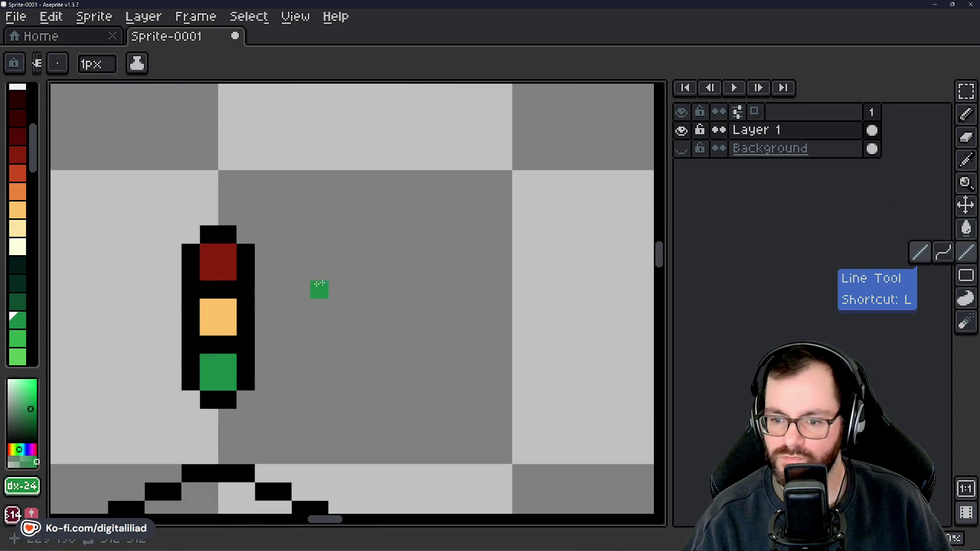
Pick black from the outline with the eyedropper and pan to review the box and arrow sprites.
left_click(252, 267, "alt")
scroll(298, 287, "right", 2)
scroll(356, 235, "down", 2)
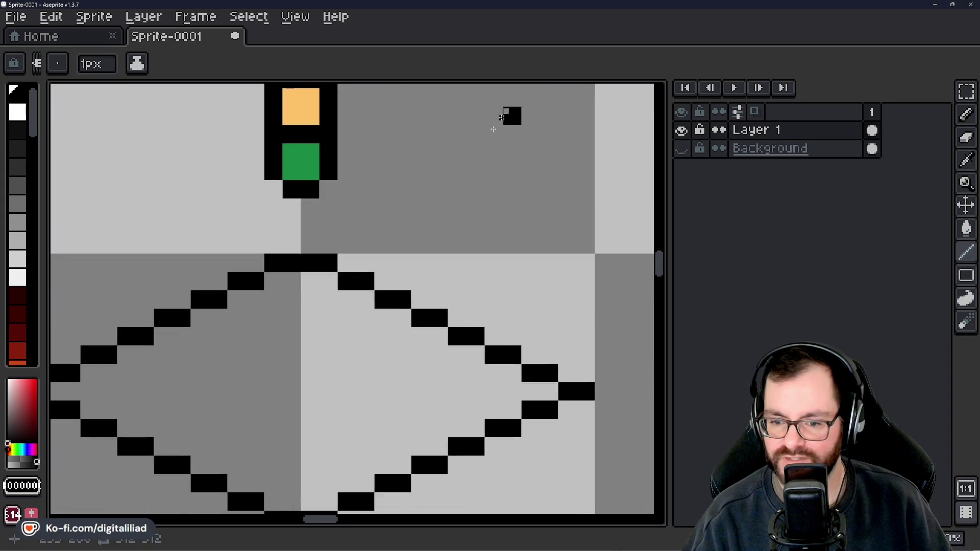
scroll(355, 236, "down", 1)
scroll(455, 344, "down", 3)
left_click_drag(456, 344, 527, 215)
scroll(413, 220, "down", 1)
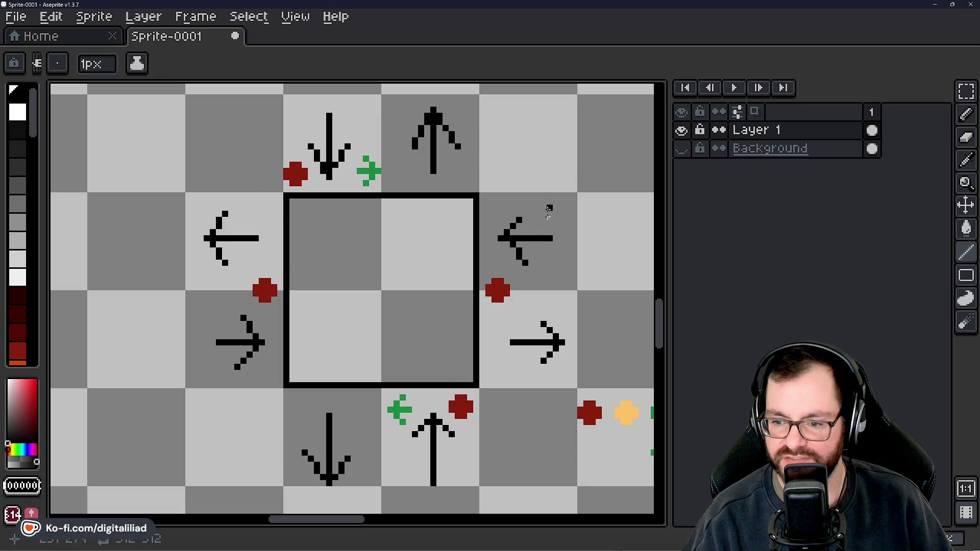
scroll(385, 189, "up", 3)
scroll(437, 267, "up", 3)
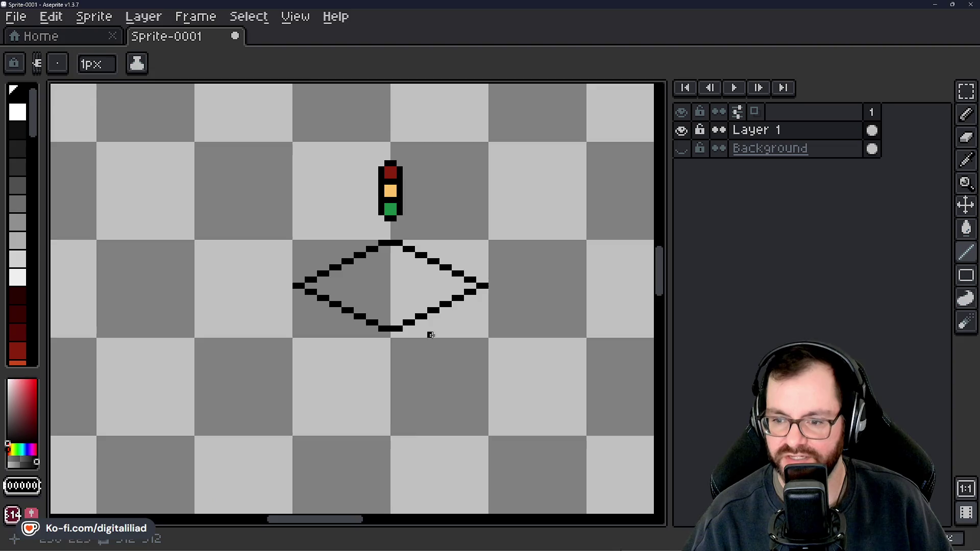
scroll(429, 332, "up", 1)
scroll(381, 259, "down", 1)
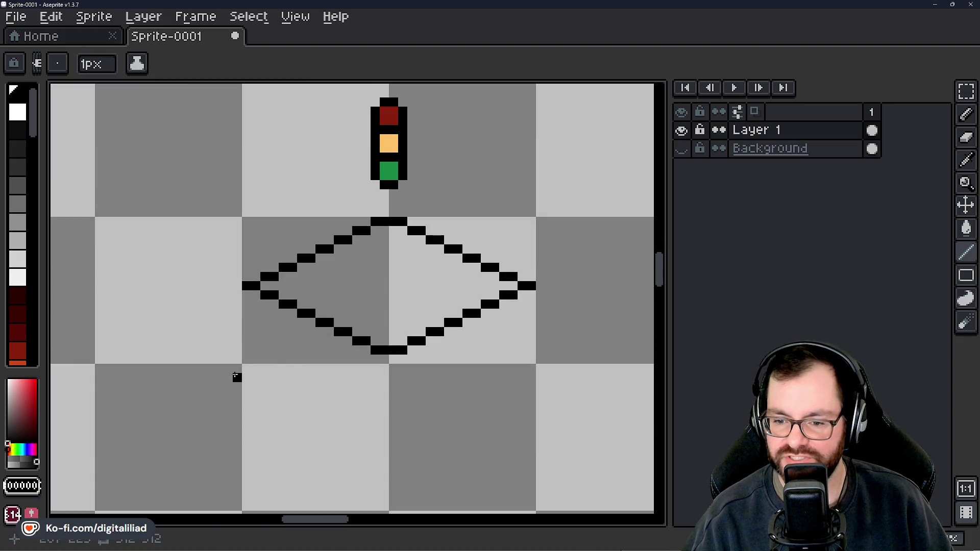
Draw the left and right black arrows beneath the diamond with the Line tool.
left_click(306, 340, "shift")
left_click(234, 341, "shift")
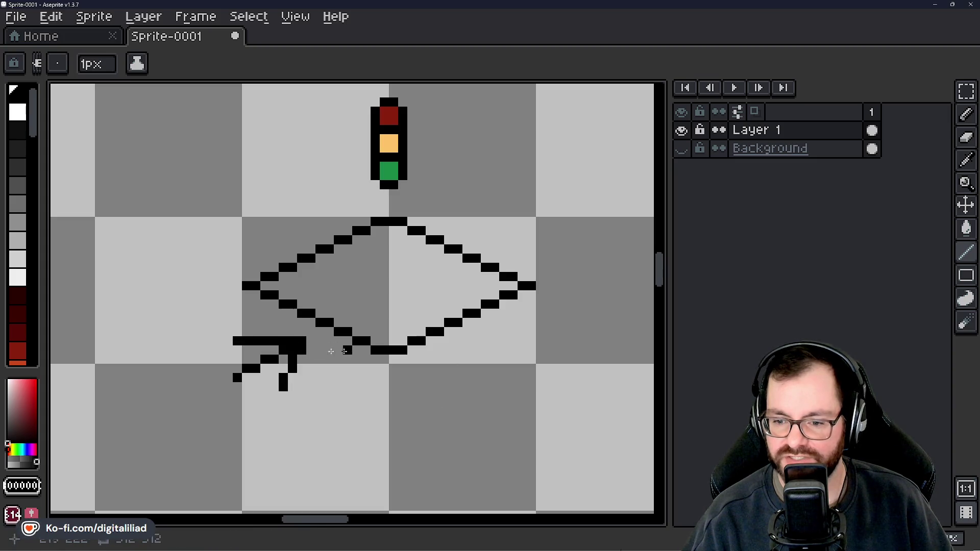
left_click_drag(476, 341, 571, 393)
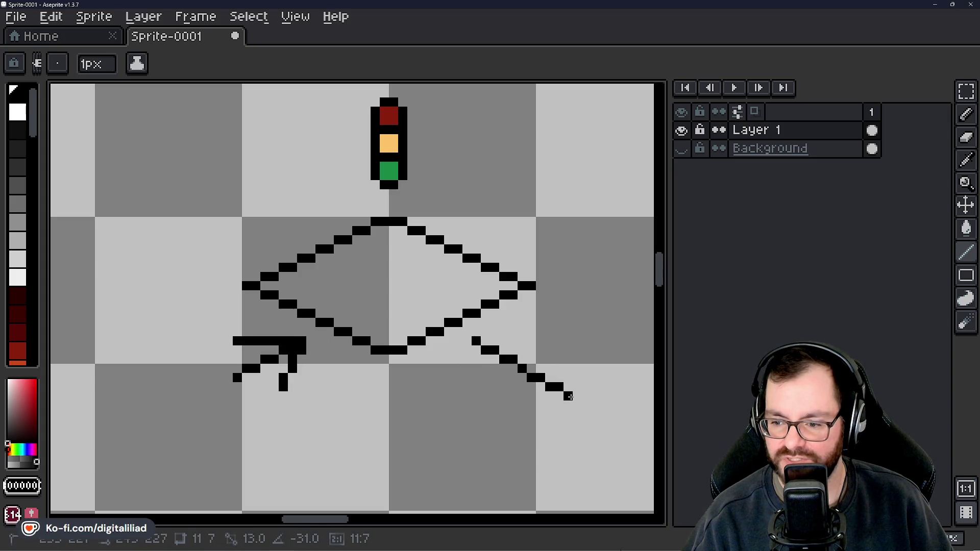
left_click(561, 386, "shift")
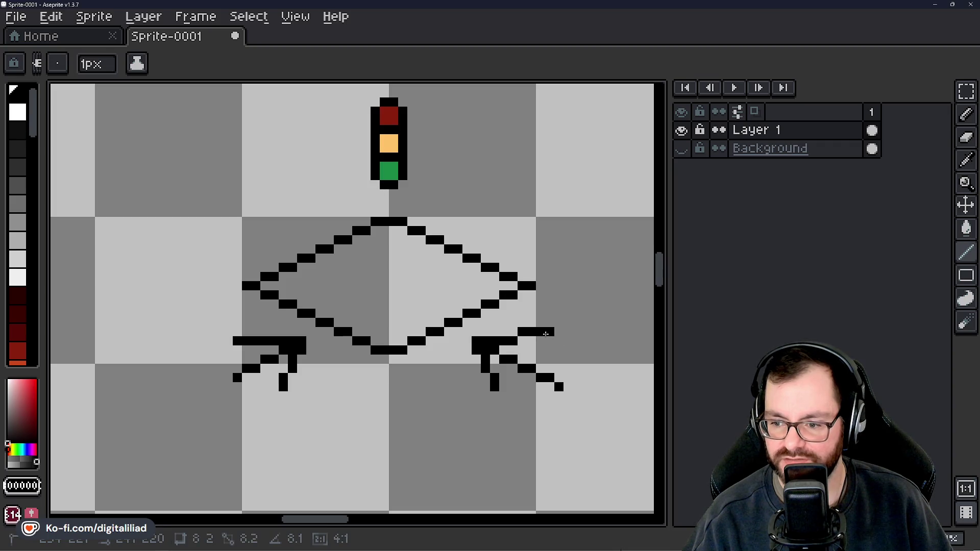
scroll(546, 333, "down", 2)
scroll(536, 345, "down", 1)
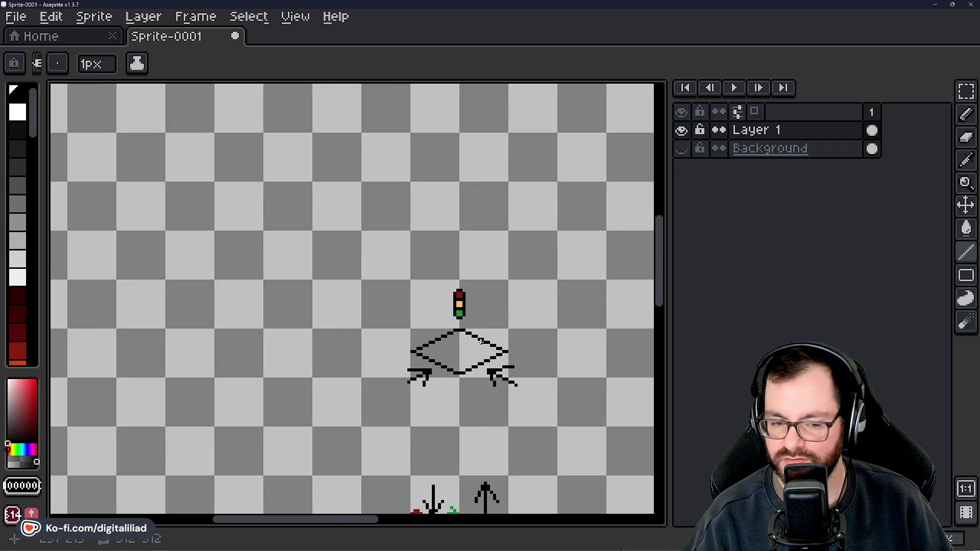
scroll(480, 341, "up", 1)
scroll(453, 311, "up", 1)
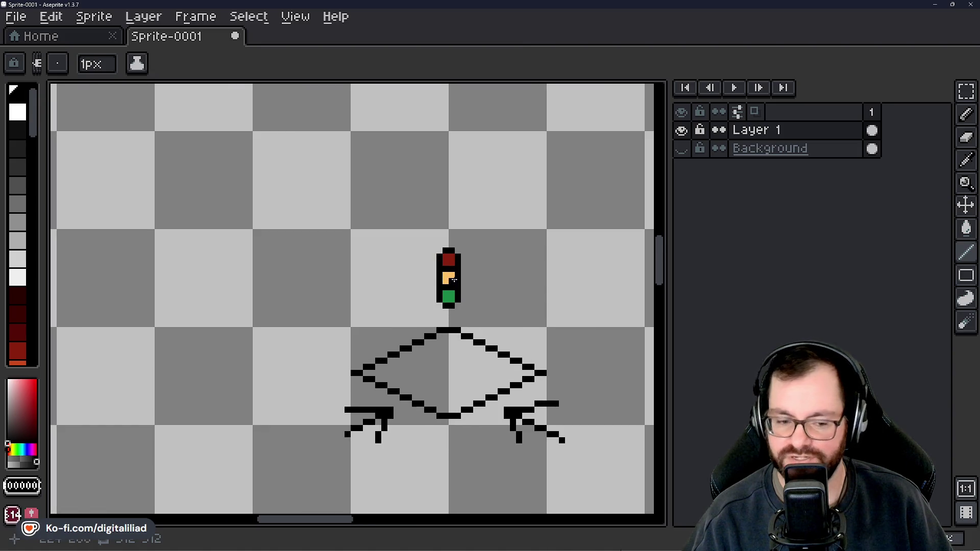
scroll(450, 280, "down", 1)
scroll(440, 287, "up", 1)
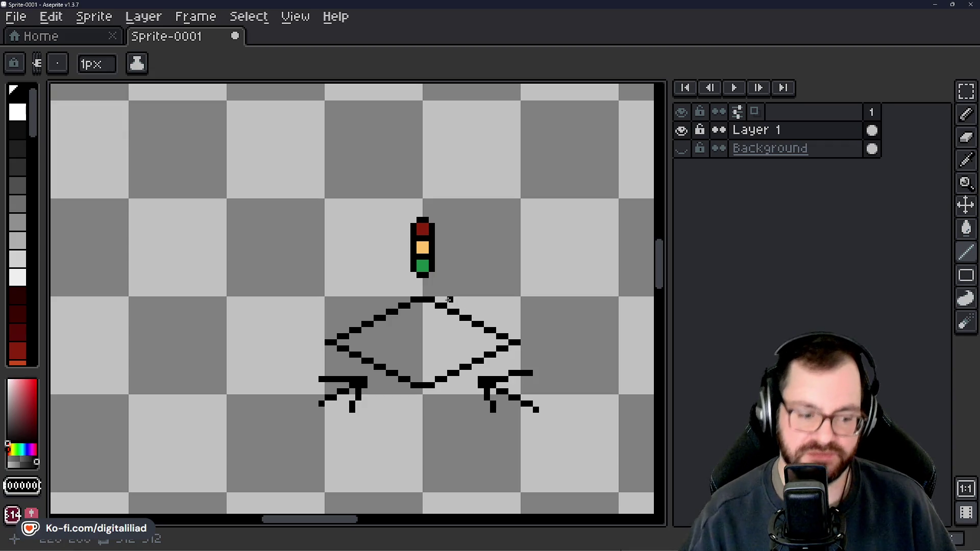
left_click_drag(431, 309, 406, 300)
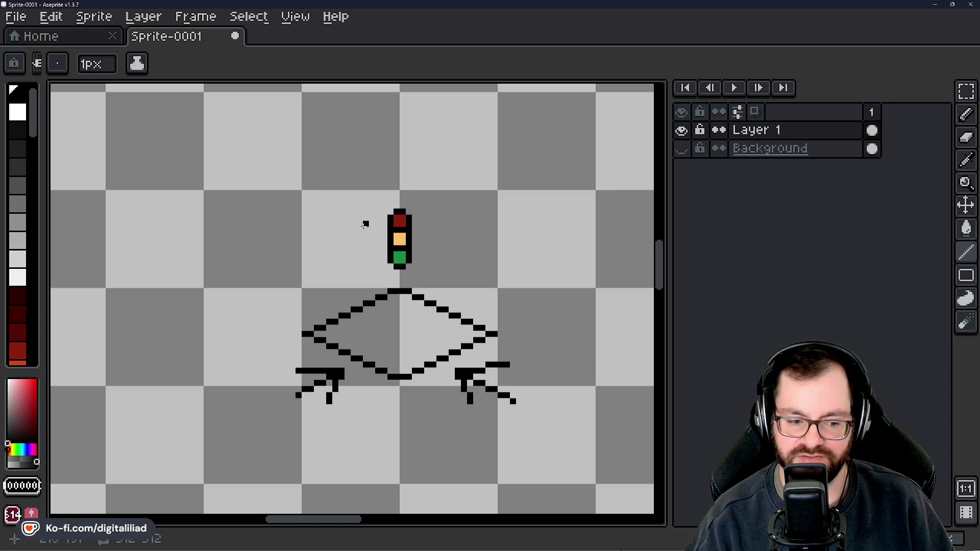
left_click_drag(383, 357, 284, 324)
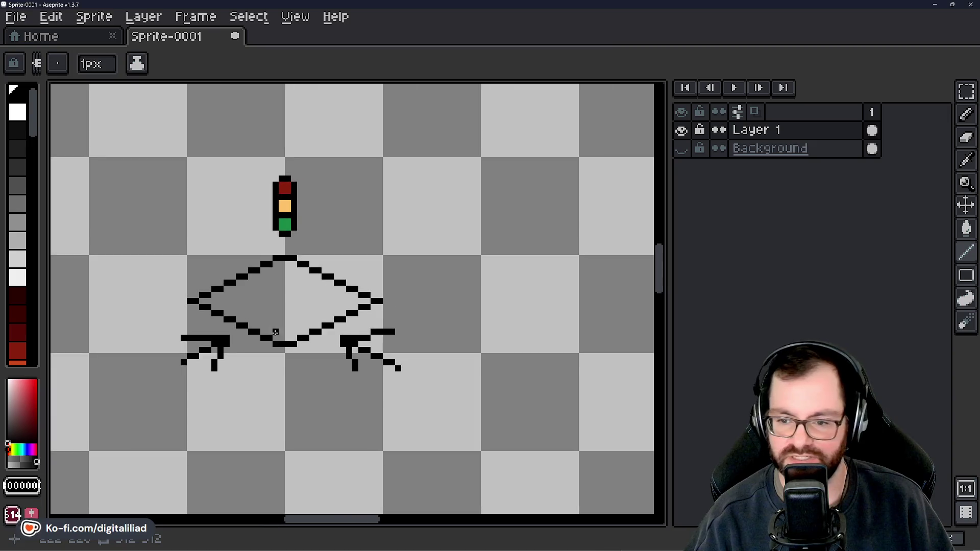
scroll(452, 312, "down", 2)
left_click_drag(452, 311, 418, 273)
scroll(372, 339, "down", 1)
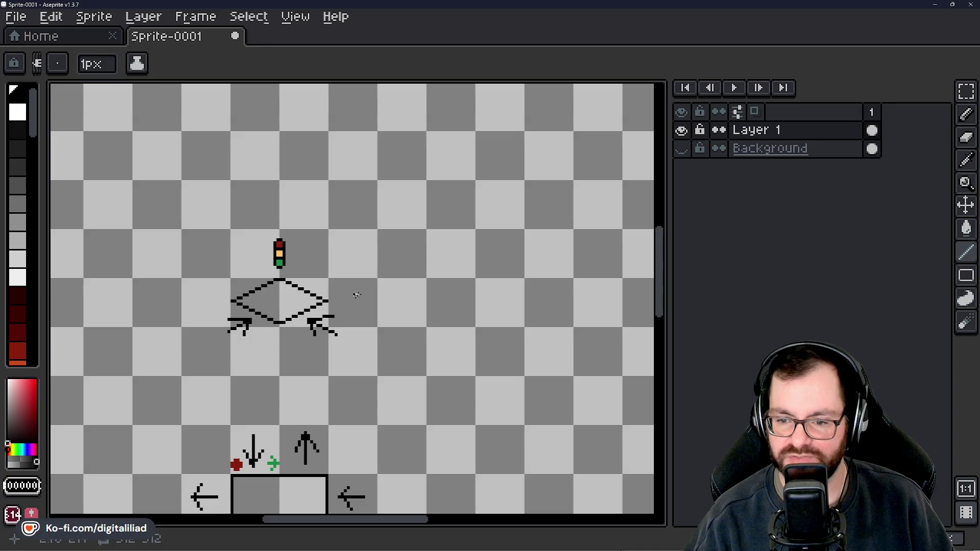
scroll(389, 280, "up", 1)
scroll(389, 280, "up", 3)
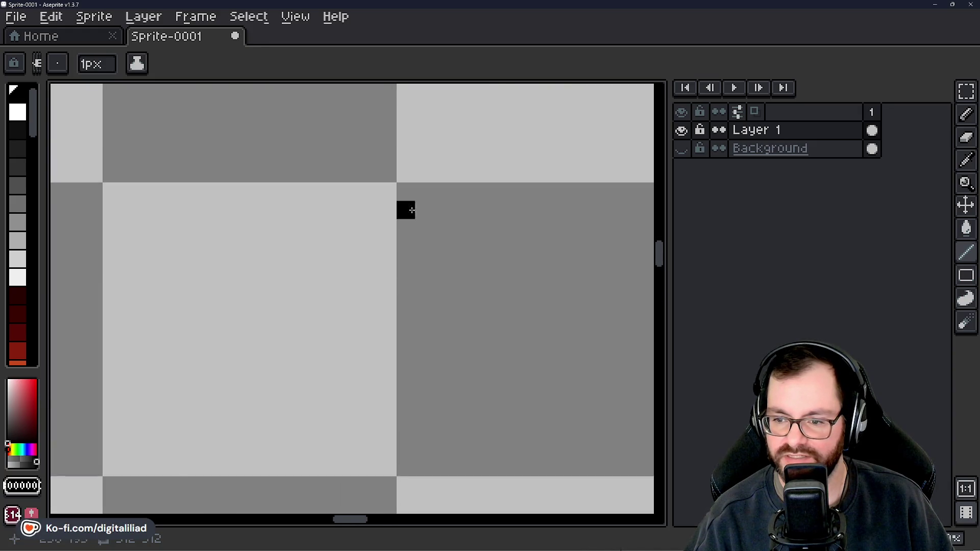
scroll(411, 210, "down", 1)
Pencil the housing's top rows, centre stem and right side line in black.
mouse_move(408, 198)
left_mouse_down()
mouse_move(421, 198)
mouse_move(360, 210)
left_mouse_up()
left_click(445, 210)
left_click(360, 224)
left_click_drag(383, 223, 395, 222)
left_click(396, 269)
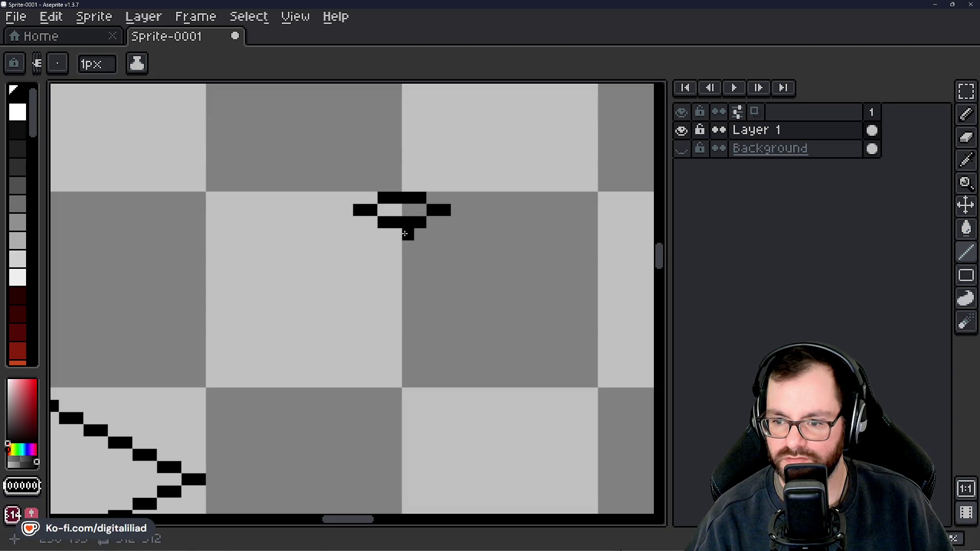
left_click_drag(408, 234, 408, 307)
left_click(457, 222)
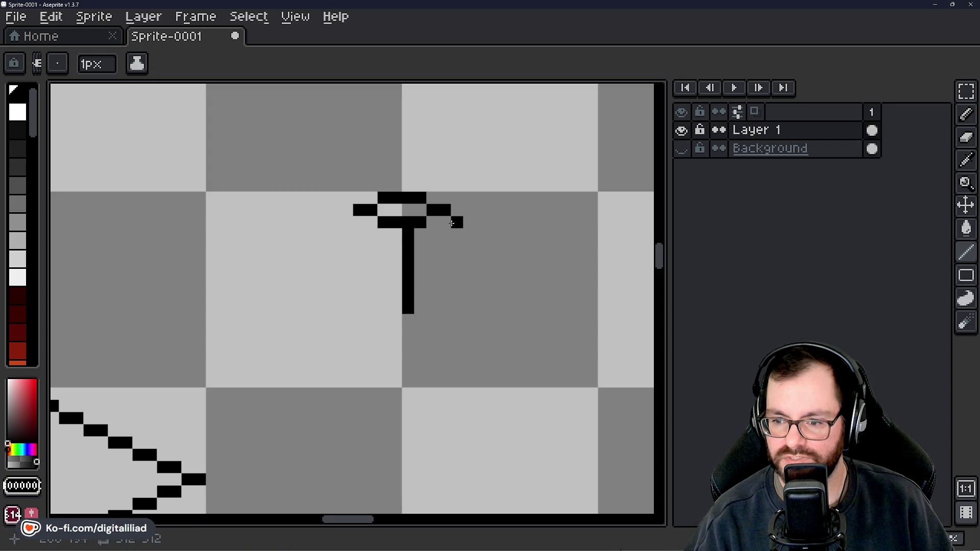
left_click_drag(449, 222, 445, 269)
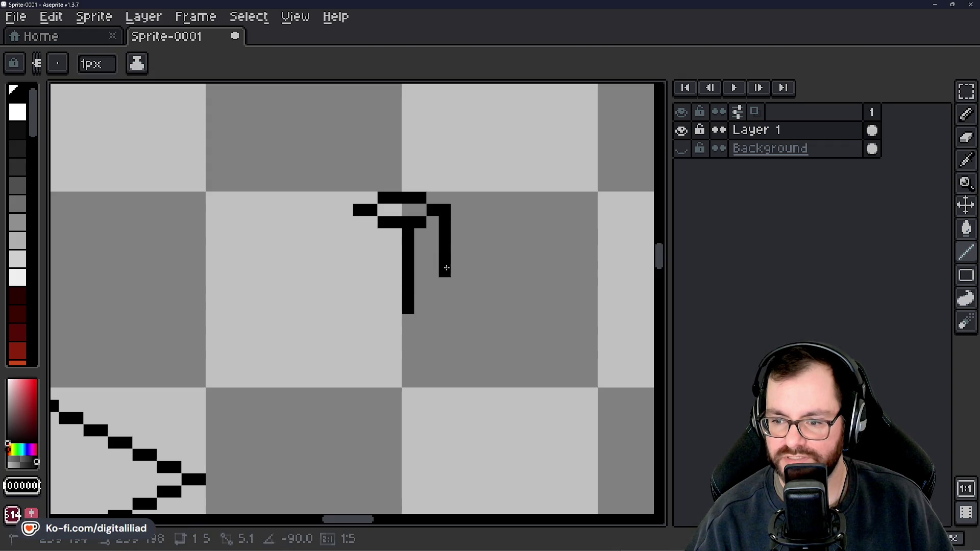
left_click(447, 296)
scroll(429, 230, "up", 3)
left_click(435, 294)
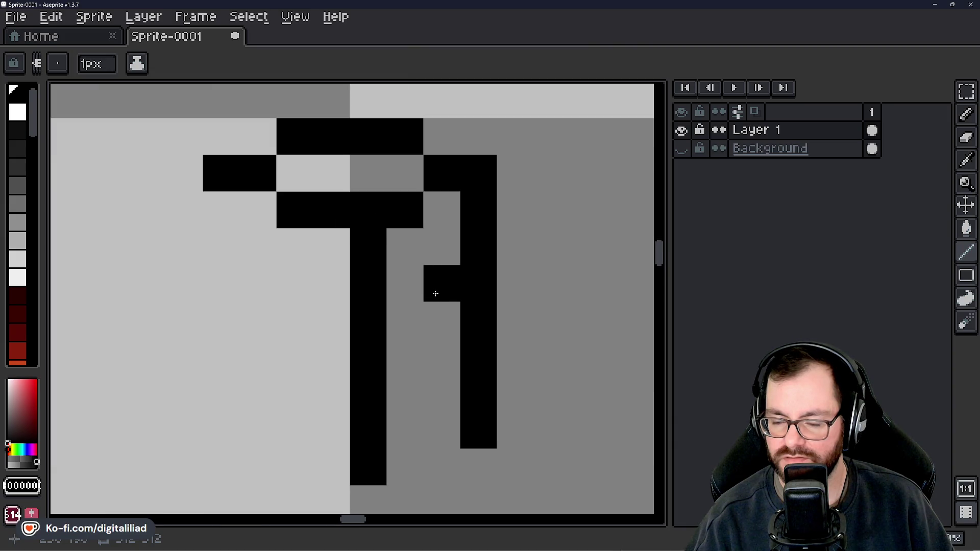
left_click(406, 320)
Add the right-side notch pixels and close the bottom of the right side, undoing misplaced pixels.
left_click_drag(442, 357, 433, 265)
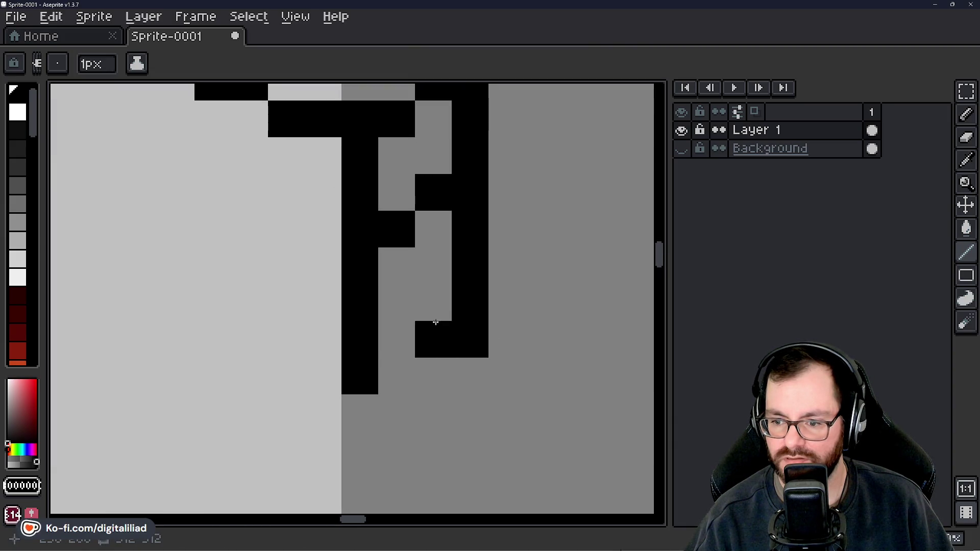
left_click_drag(435, 322, 400, 343)
scroll(394, 342, "down", 2)
scroll(437, 321, "up", 1)
left_click(450, 277)
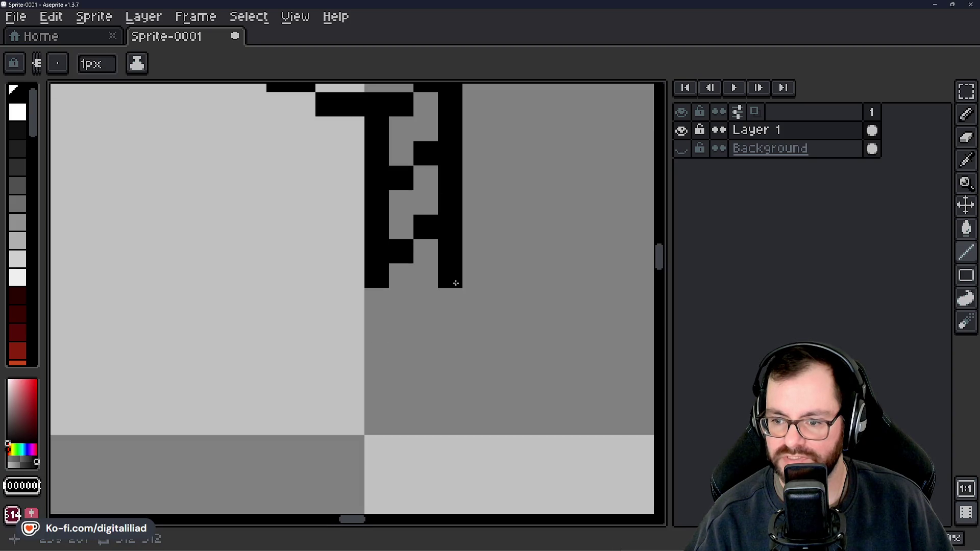
left_click(451, 300)
left_click(425, 322)
key("ctrl+z")
left_click(426, 300)
left_click(399, 322)
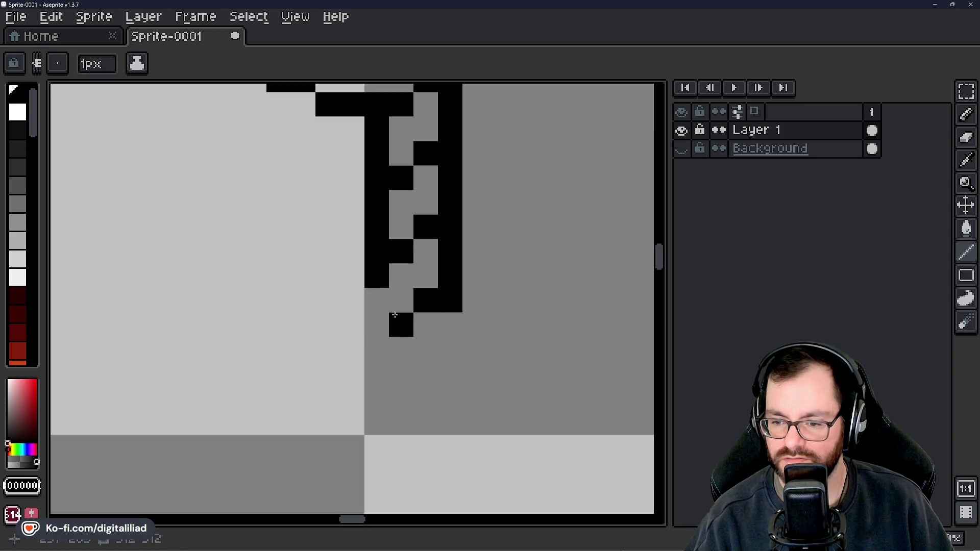
key("ctrl+z")
left_click(379, 301)
left_click_drag(377, 323, 394, 322)
scroll(394, 323, "down", 2)
scroll(421, 284, "down", 4)
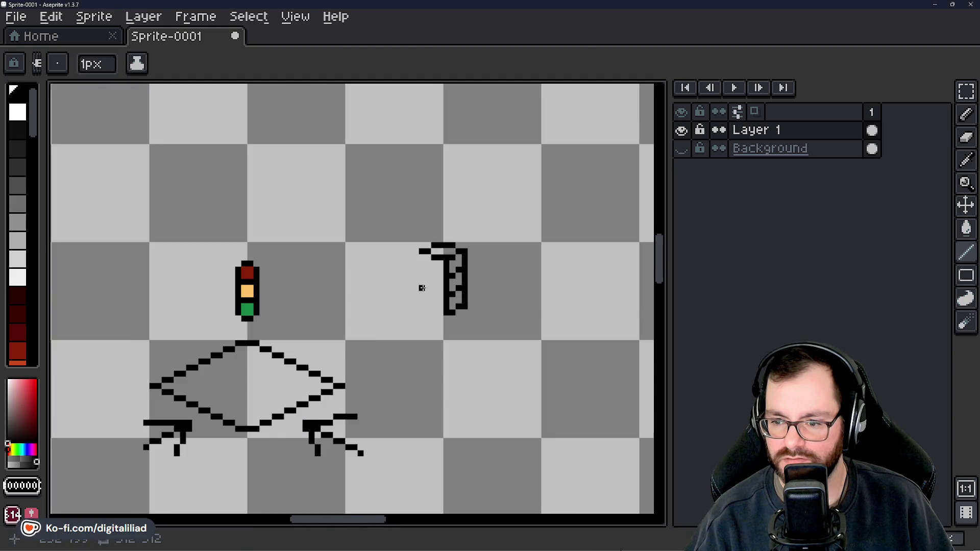
scroll(421, 284, "up", 3)
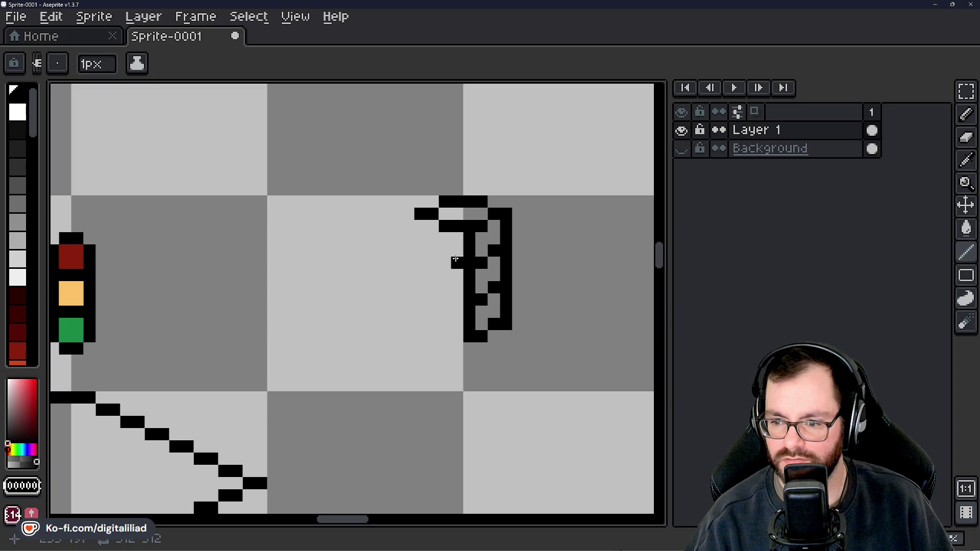
Draw the left-side bracket with its notches to complete the black housing outline.
mouse_move(458, 237)
left_mouse_down()
mouse_move(460, 323)
mouse_move(373, 322)
left_mouse_up()
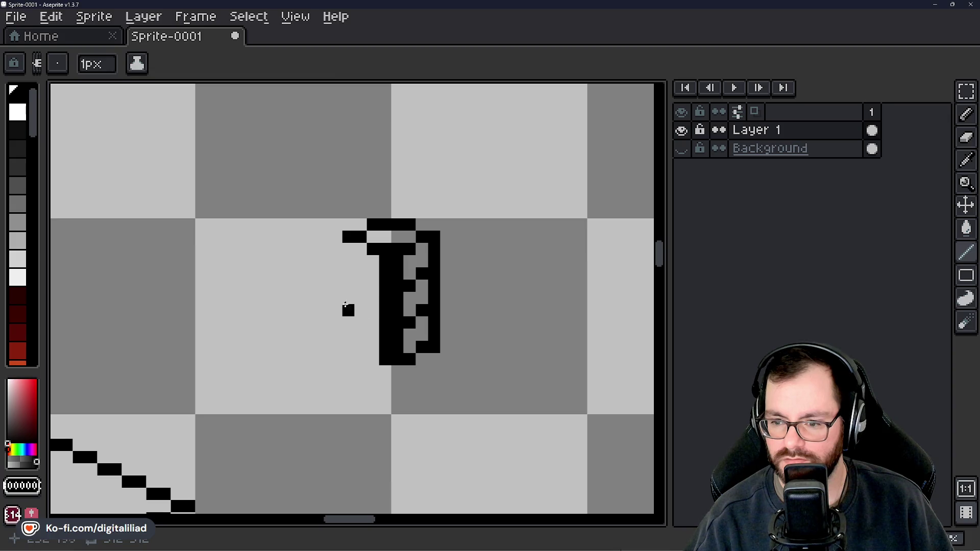
scroll(348, 276, "up", 1)
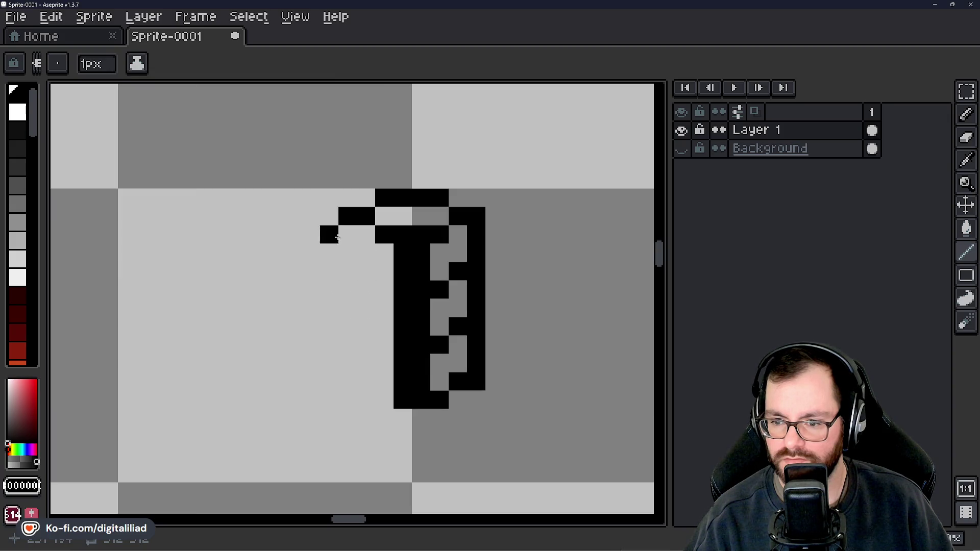
left_click_drag(347, 234, 347, 253)
left_click(348, 271)
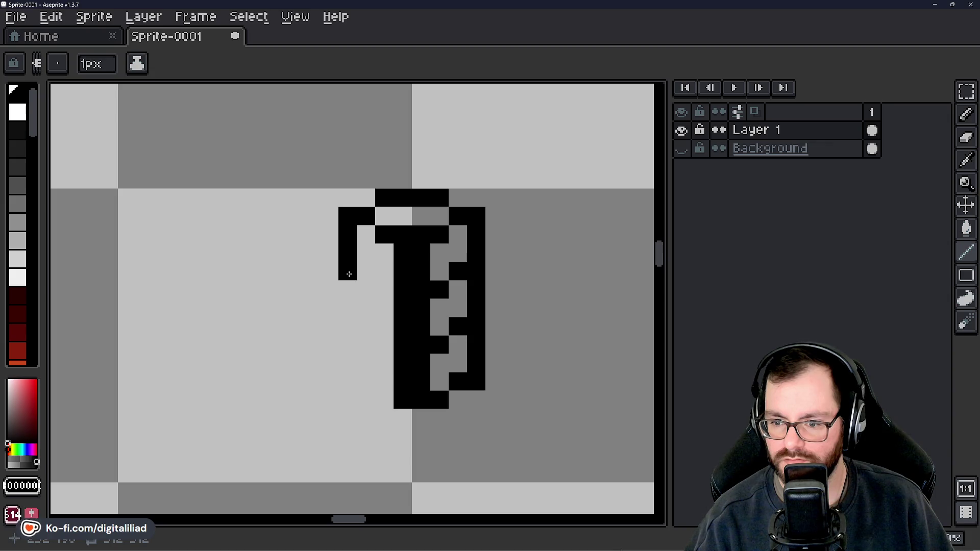
left_click(385, 289)
left_click_drag(368, 328, 356, 269)
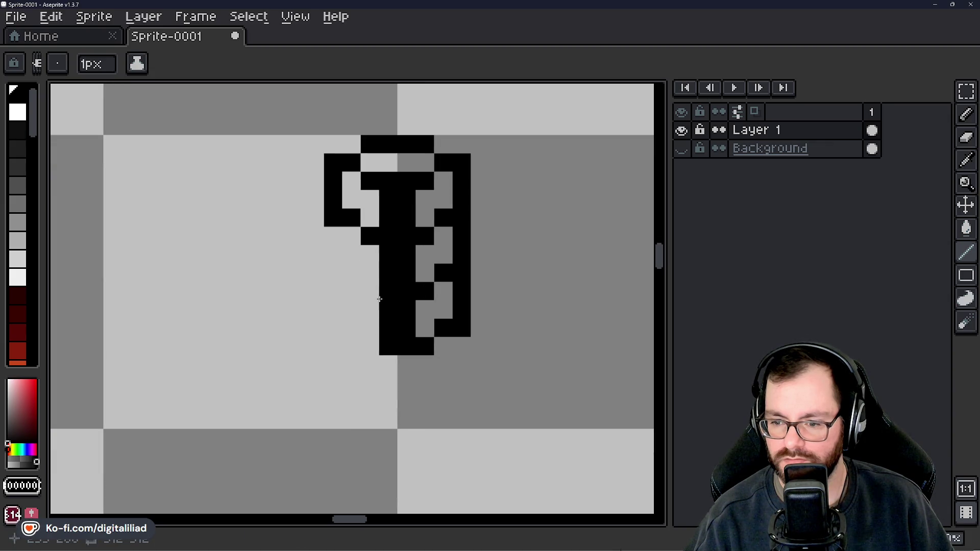
left_click(370, 347)
mouse_move(351, 328)
left_mouse_down()
mouse_move(334, 328)
mouse_move(333, 236)
left_mouse_up()
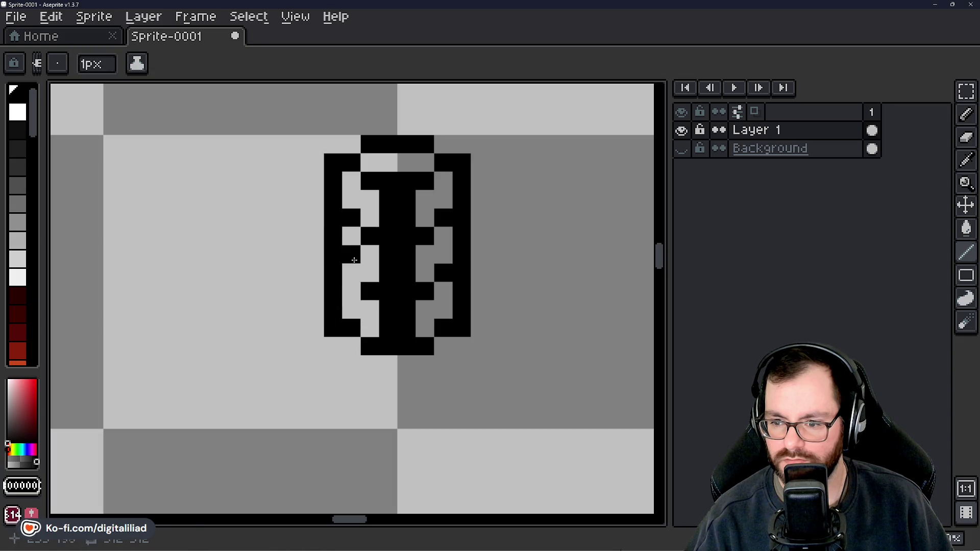
scroll(356, 288, "down", 3)
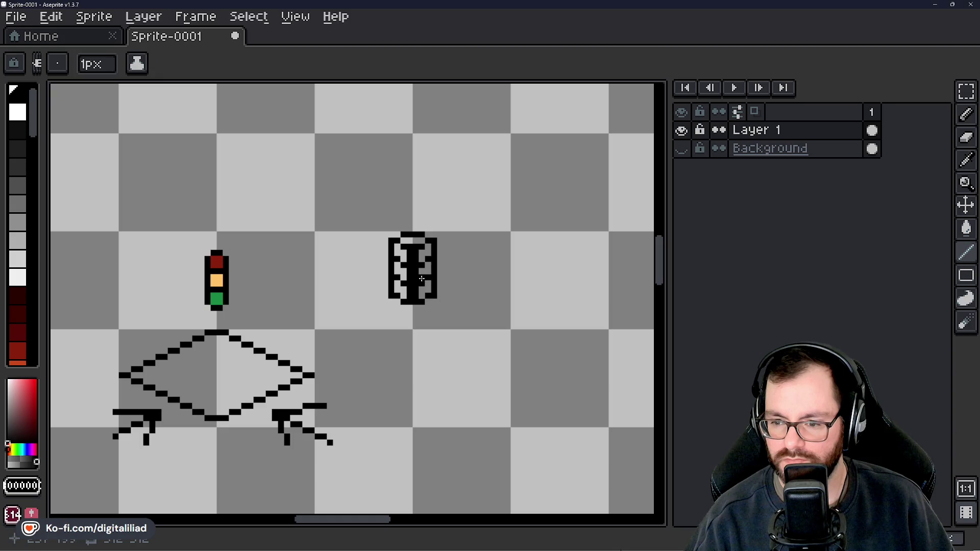
left_click_drag(427, 206, 429, 248)
scroll(430, 249, "up", 3)
left_click_drag(416, 212, 417, 243)
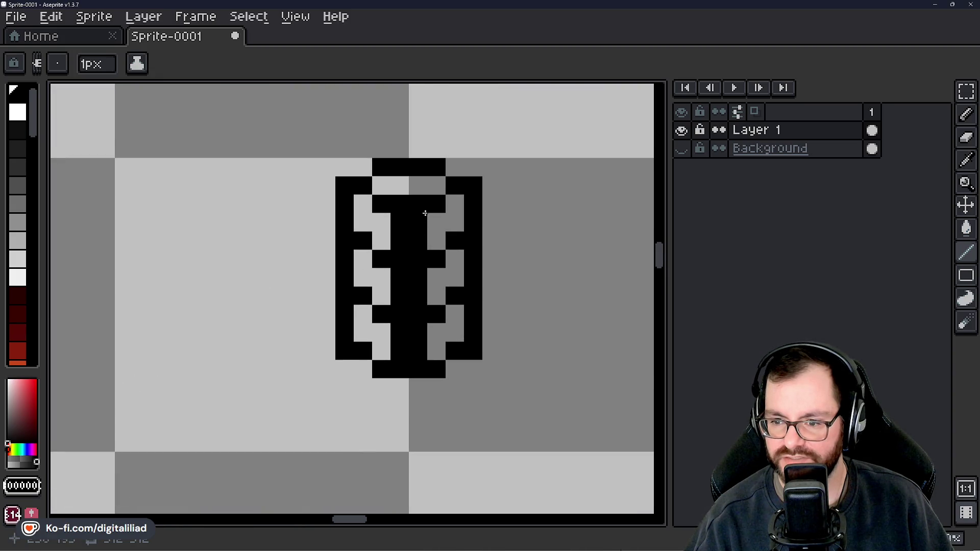
scroll(438, 321, "down", 3)
scroll(437, 321, "down", 2)
scroll(451, 357, "down", 2)
scroll(437, 349, "down", 1)
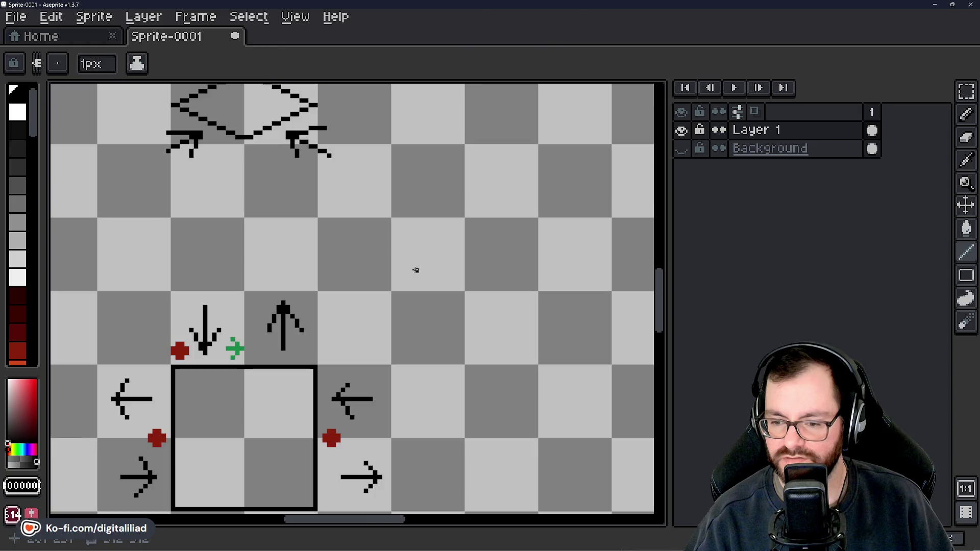
scroll(415, 269, "down", 2)
scroll(404, 321, "down", 2)
Sample the orange marker dot and bucket-fill the middle lamp cell amber.
left_click(455, 384, "alt")
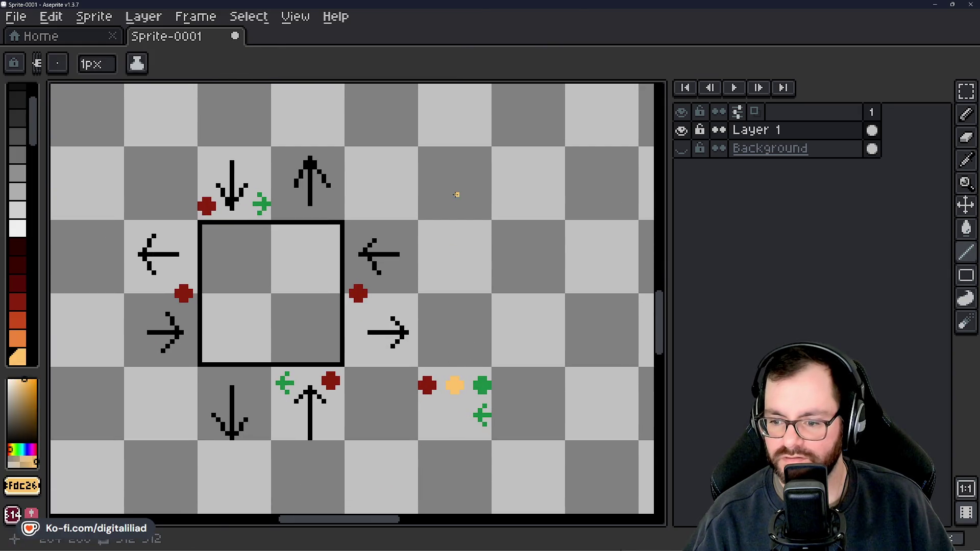
scroll(431, 192, "up", 5)
scroll(431, 192, "up", 3)
scroll(436, 196, "up", 2)
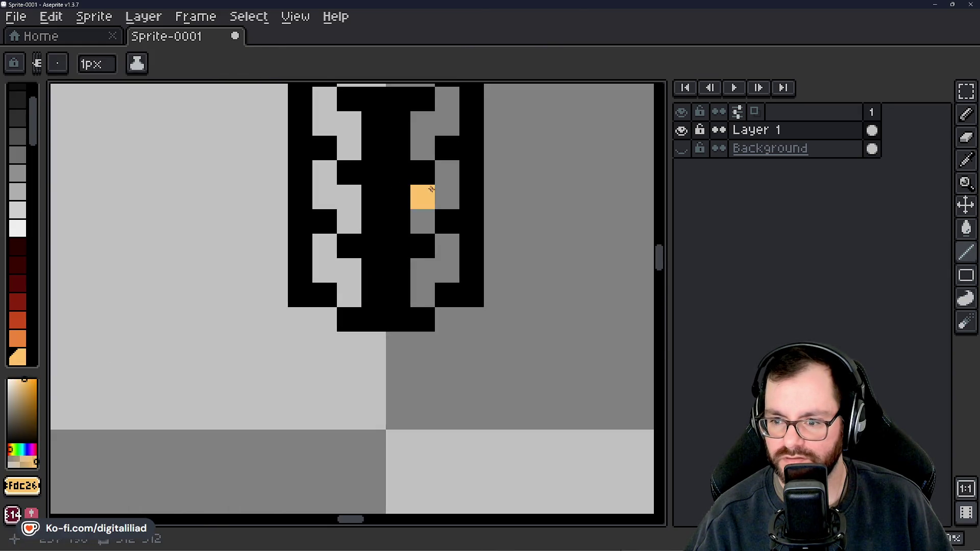
left_click(430, 203)
key("ctrl+z")
key("g")
left_click(455, 212)
scroll(423, 261, "down", 2)
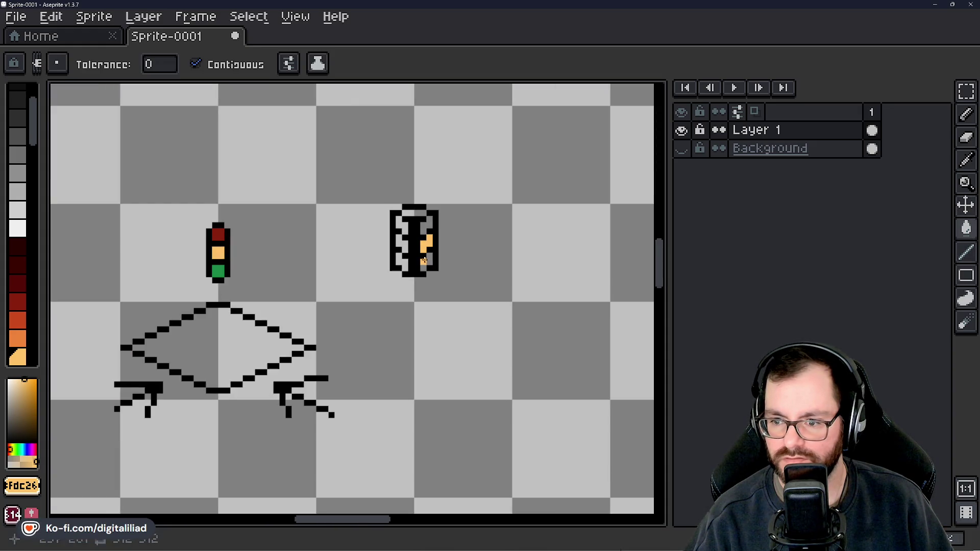
scroll(424, 261, "down", 3)
scroll(429, 339, "down", 1)
scroll(428, 339, "down", 4)
Sample dark red to fill the top lamp, then sample green for the bottom lamp.
key("i")
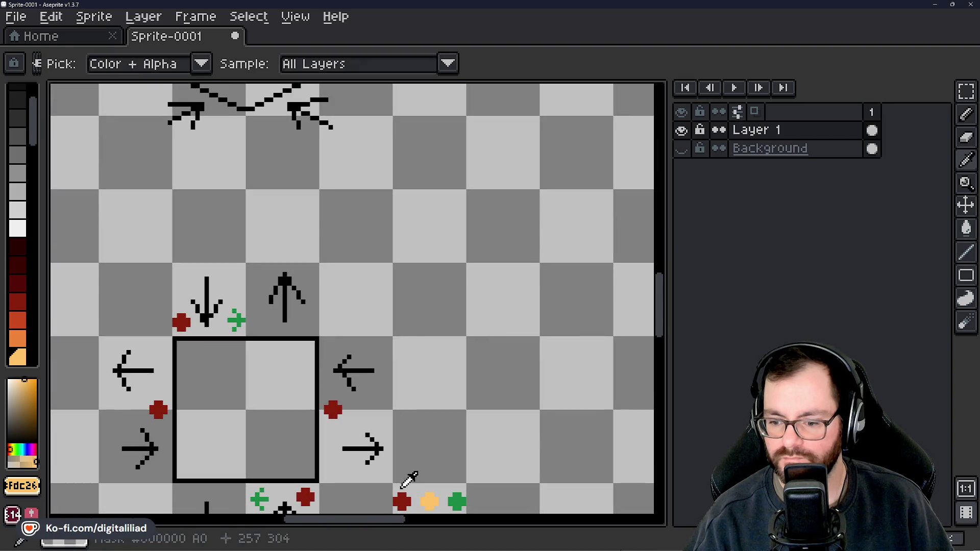
left_click(403, 498)
key("g")
scroll(405, 345, "up", 3)
scroll(395, 230, "up", 3)
left_click(413, 203)
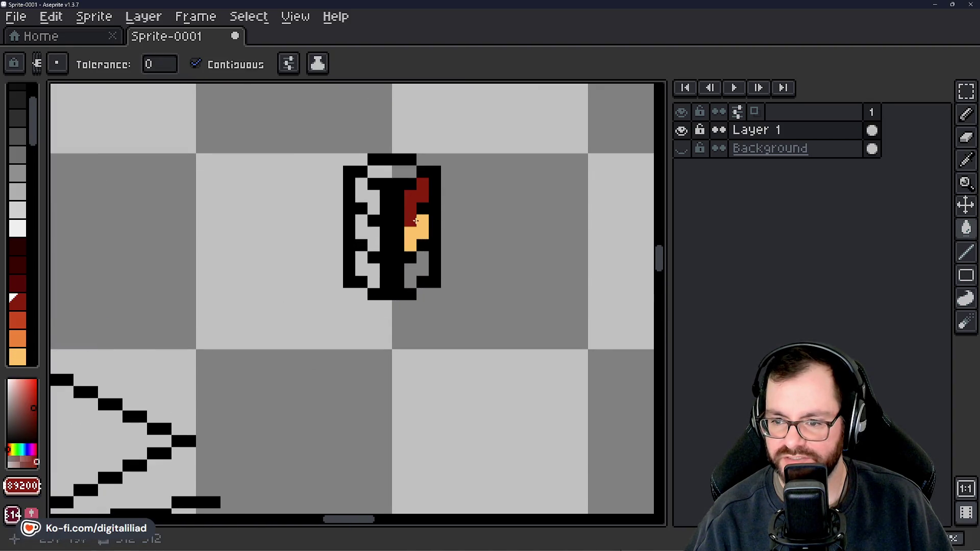
scroll(416, 221, "down", 2)
scroll(437, 306, "down", 2)
scroll(437, 296, "down", 3)
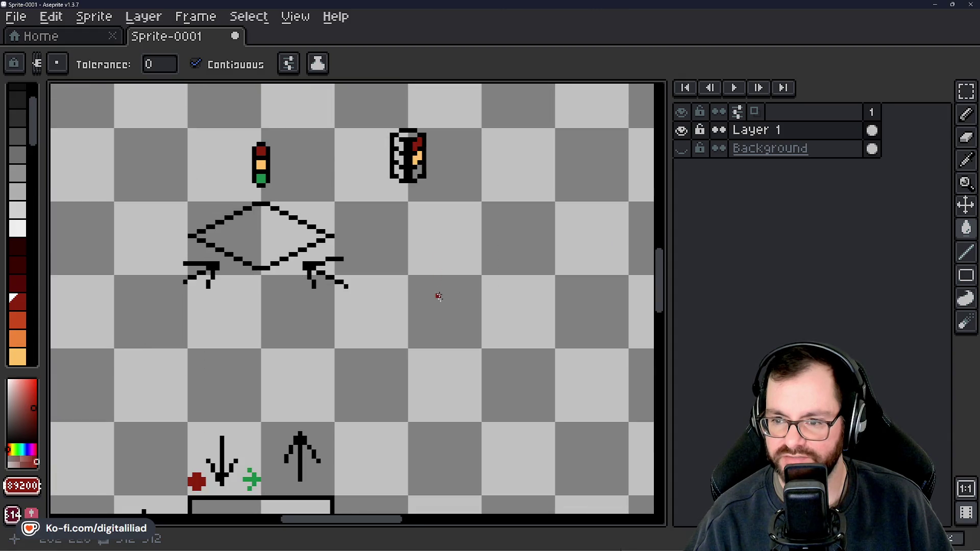
scroll(457, 203, "down", 3)
scroll(463, 197, "down", 2)
left_click(430, 345, "alt")
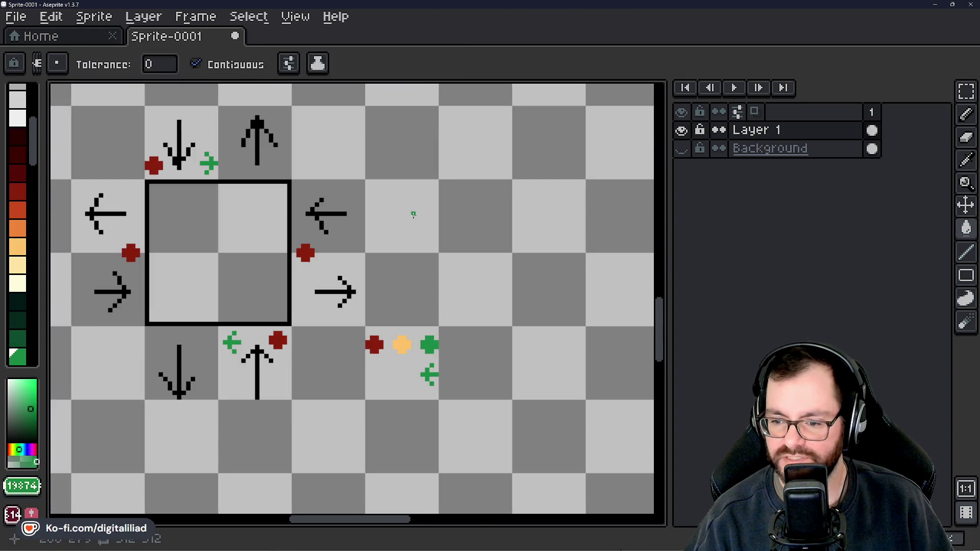
scroll(429, 206, "up", 3)
scroll(459, 229, "up", 3)
scroll(491, 284, "up", 4)
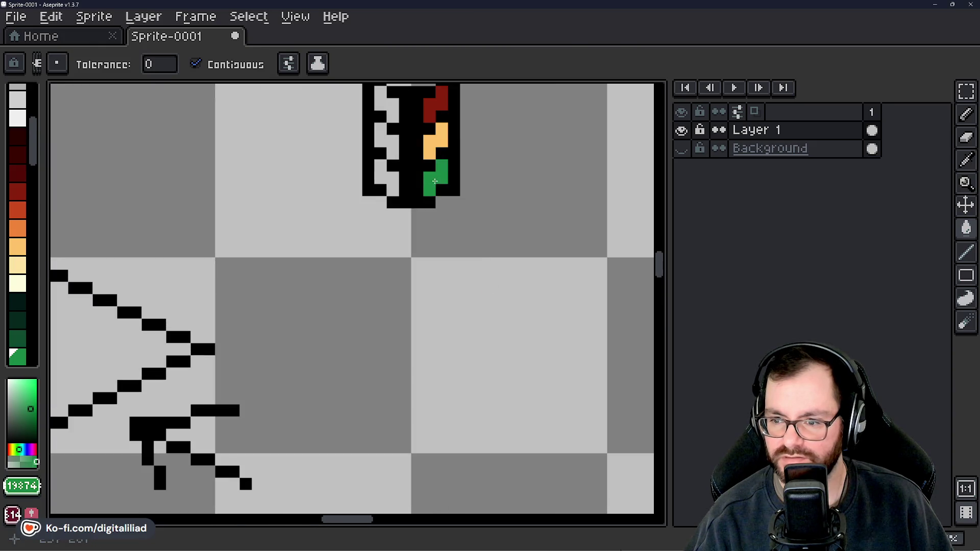
scroll(470, 273, "down", 6)
scroll(459, 247, "up", 2)
scroll(459, 247, "down", 1)
scroll(449, 262, "up", 2)
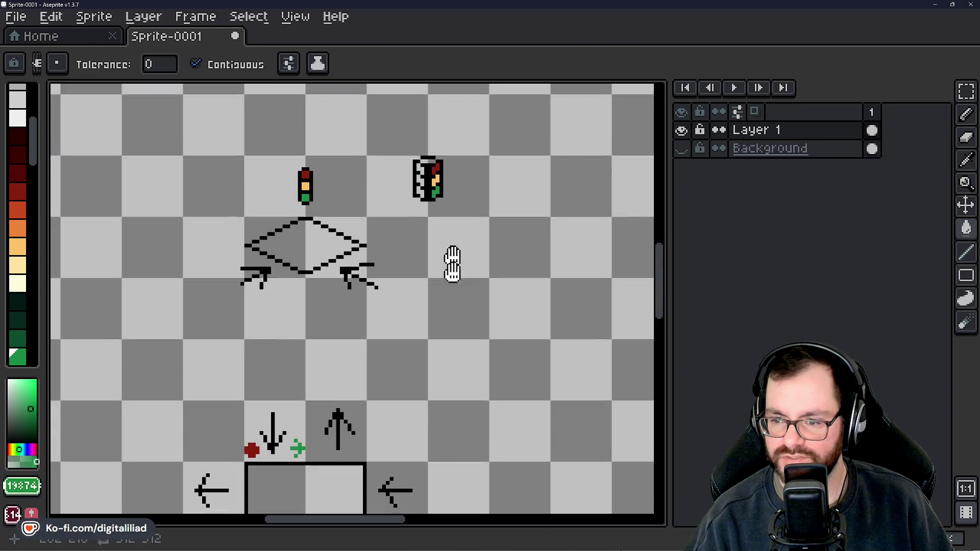
scroll(436, 262, "up", 1)
scroll(434, 261, "up", 4)
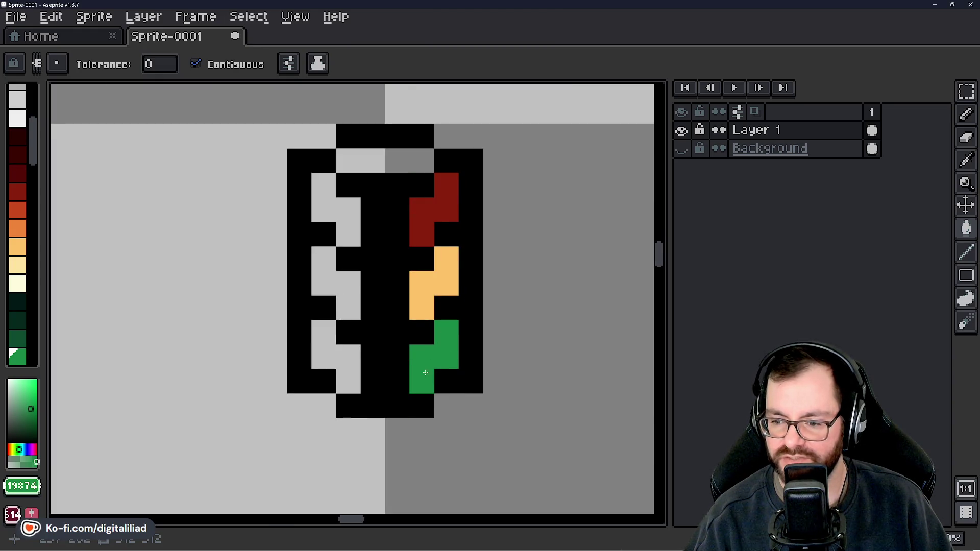
scroll(441, 435, "down", 3)
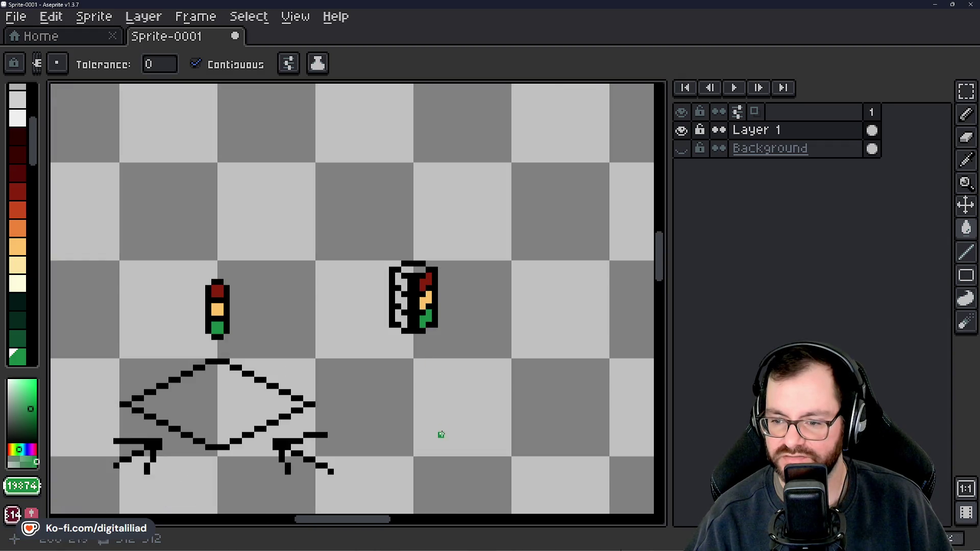
scroll(481, 388, "down", 2)
scroll(422, 235, "up", 5)
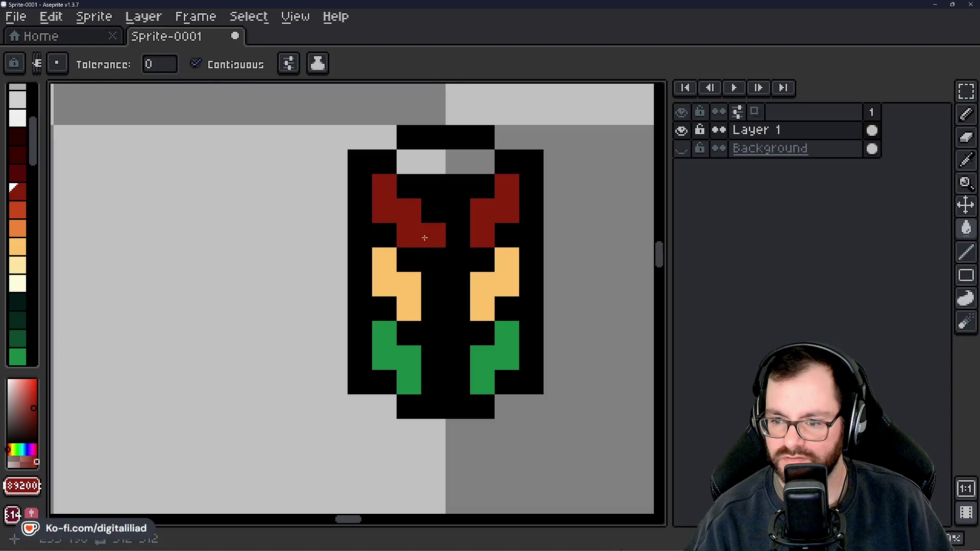
Sample black from the outline and fill the grey pixels at the housing's top.
left_click(445, 185, "alt")
left_click(417, 159)
scroll(488, 251, "down", 2)
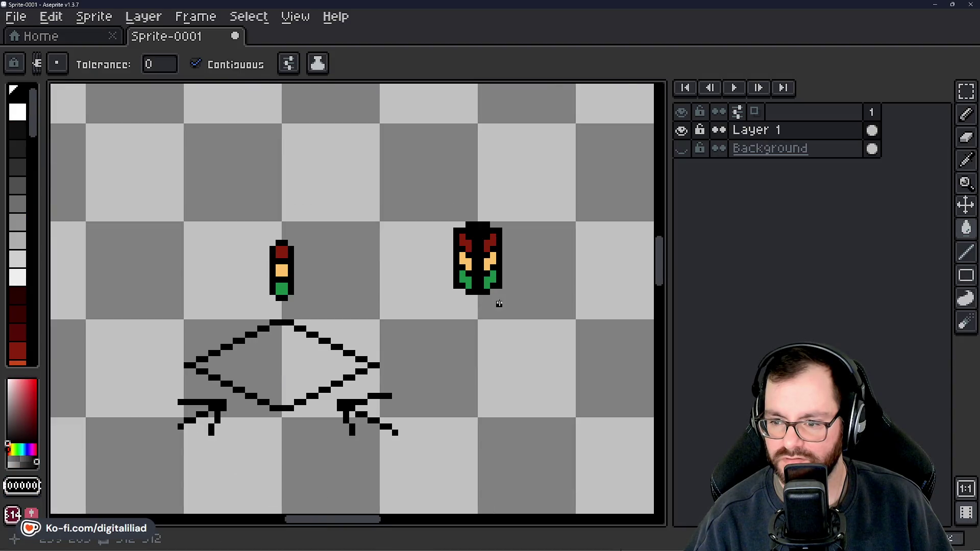
scroll(499, 302, "down", 1)
scroll(499, 302, "down", 1)
Marquee-select the small traffic light and delete it.
left_click(966, 92)
scroll(381, 239, "up", 1)
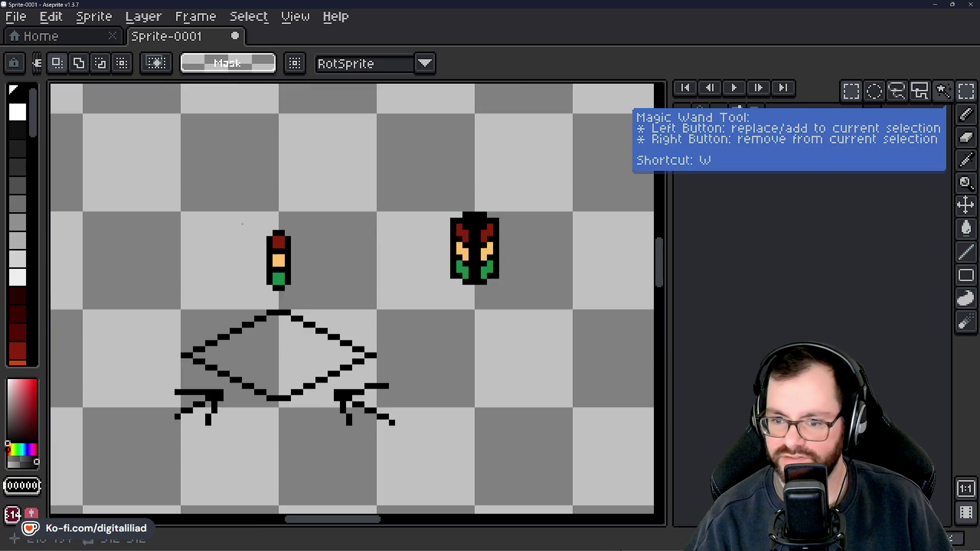
left_click_drag(208, 201, 350, 300)
key("Delete")
Drag the large traffic light into place above the diamond and commit it.
mouse_move(403, 196)
left_mouse_down()
mouse_move(543, 319)
mouse_move(257, 300)
left_mouse_up()
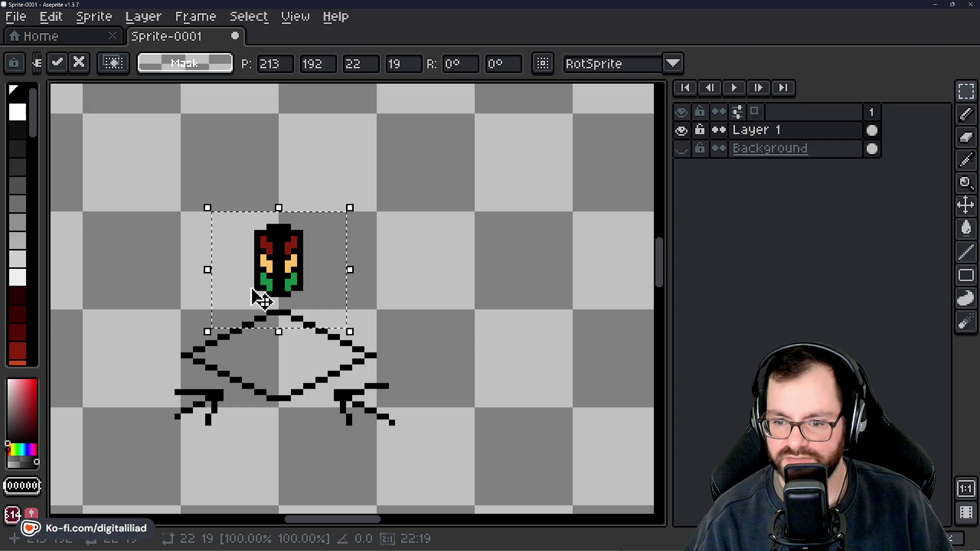
key("ctrl+d")
left_click_drag(266, 245, 408, 205)
scroll(407, 203, "up", 3)
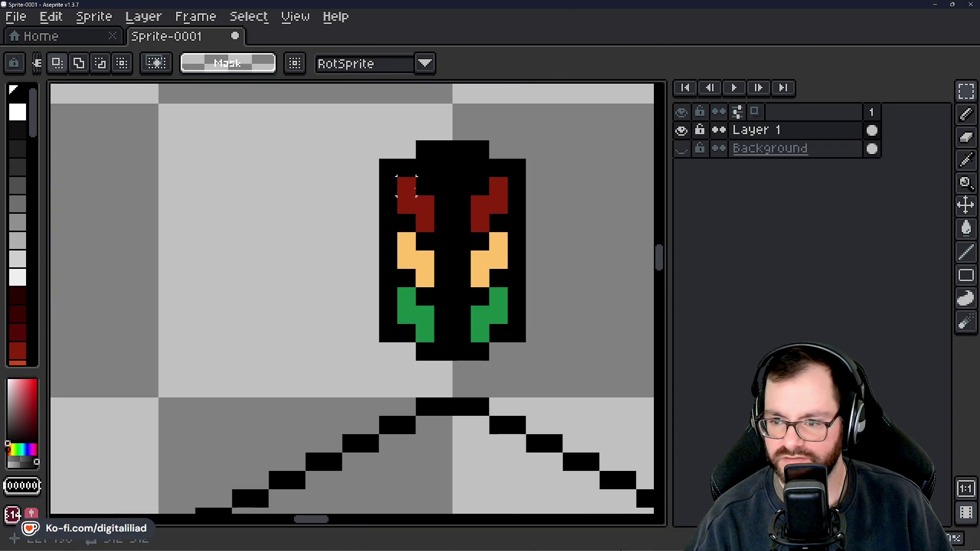
scroll(422, 168, "down", 3)
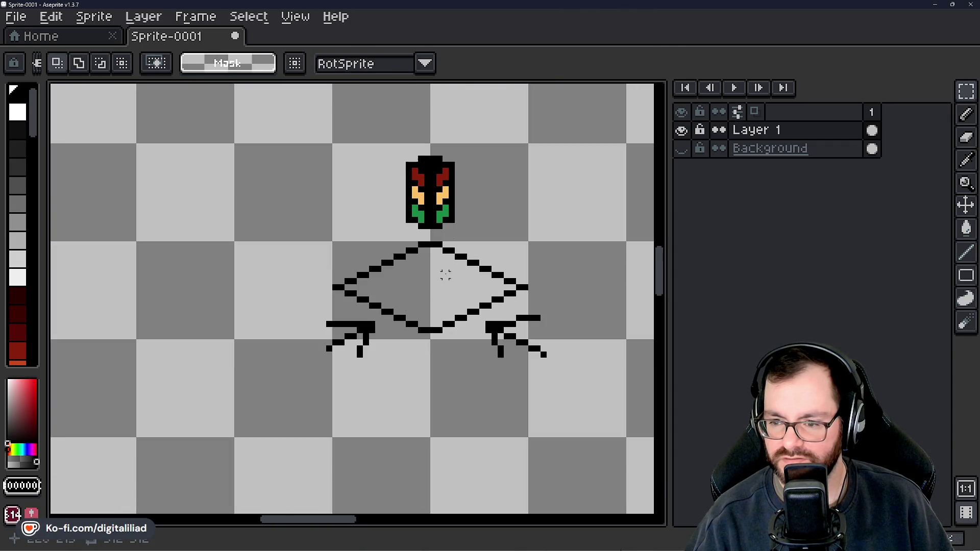
left_click_drag(457, 267, 379, 275)
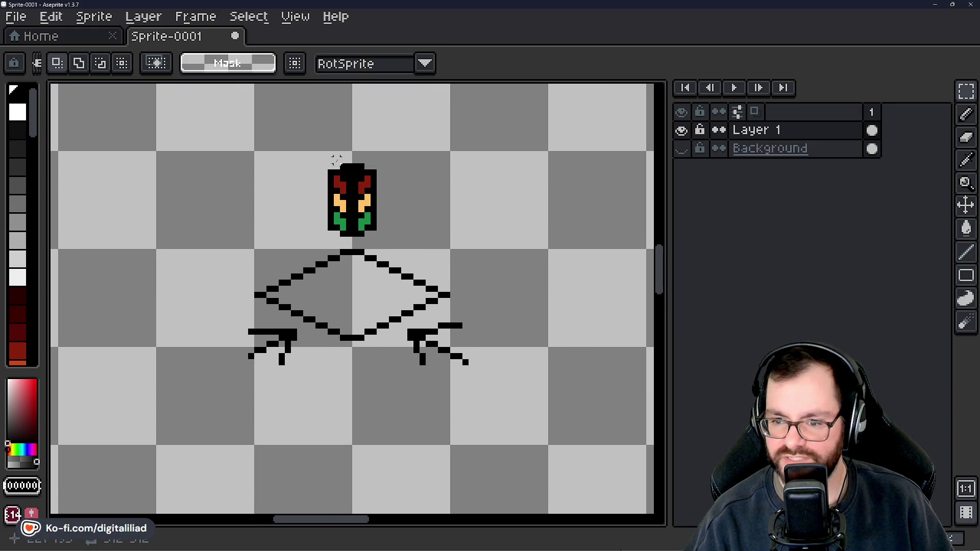
scroll(354, 251, "up", 2)
scroll(373, 238, "up", 1)
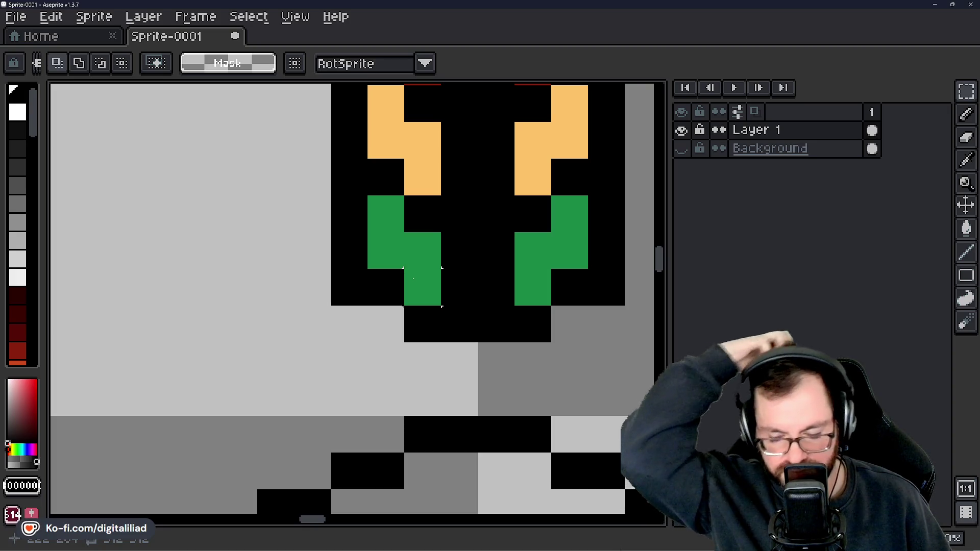
scroll(412, 278, "down", 5)
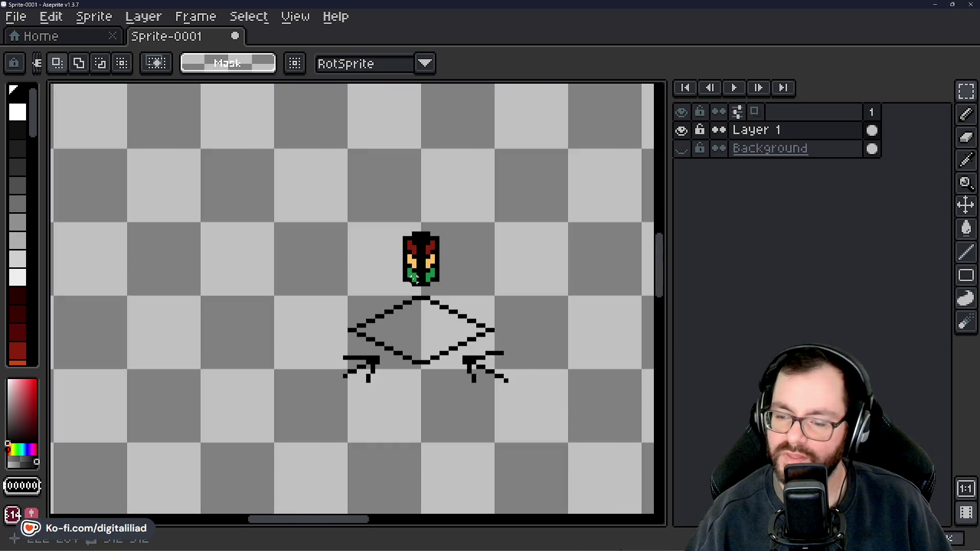
scroll(442, 297, "down", 3)
scroll(455, 308, "up", 3)
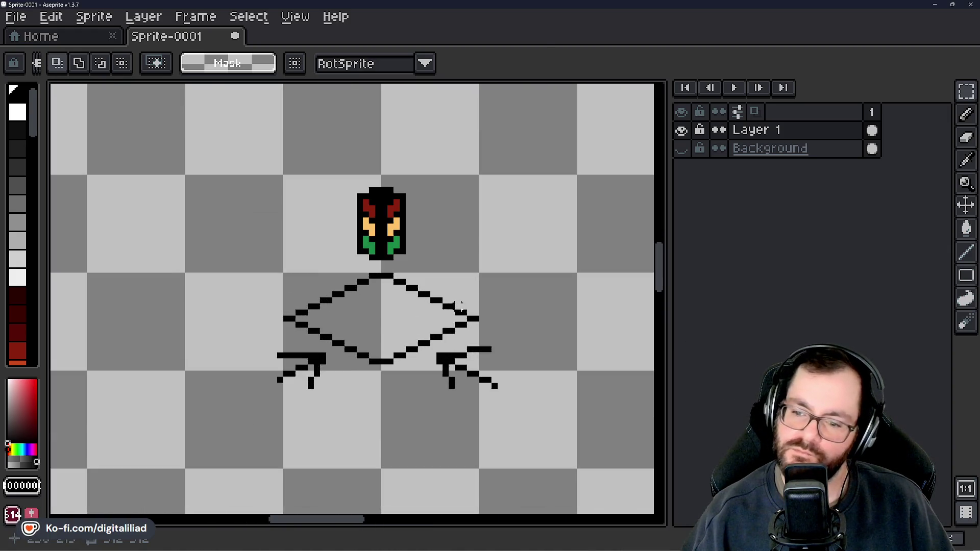
scroll(414, 314, "up", 1)
scroll(409, 317, "down", 2)
scroll(413, 310, "down", 1)
left_click_drag(287, 150, 502, 345)
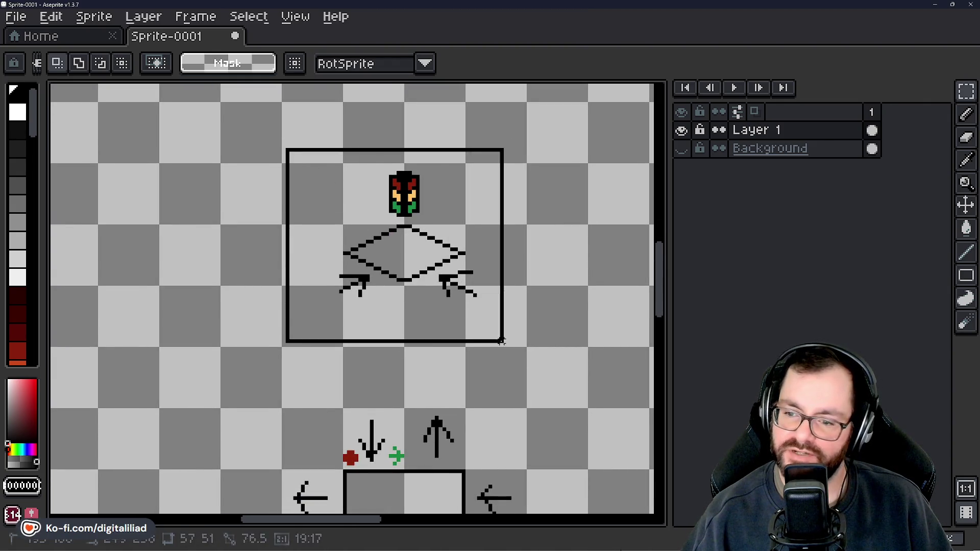
scroll(464, 219, "down", 3)
scroll(279, 222, "down", 1)
left_click_drag(138, 124, 466, 390)
scroll(476, 387, "up", 3)
scroll(474, 330, "up", 2)
scroll(474, 327, "up", 1)
left_click(342, 203)
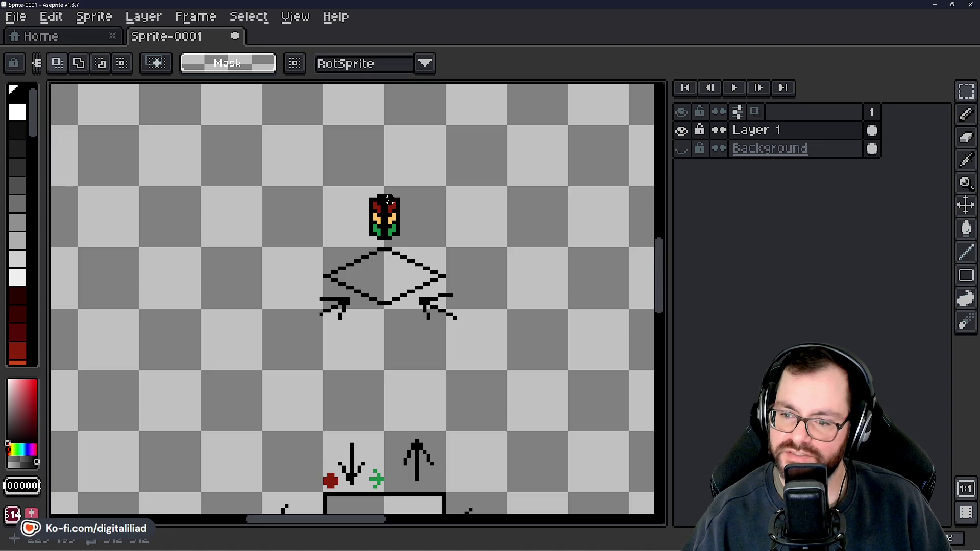
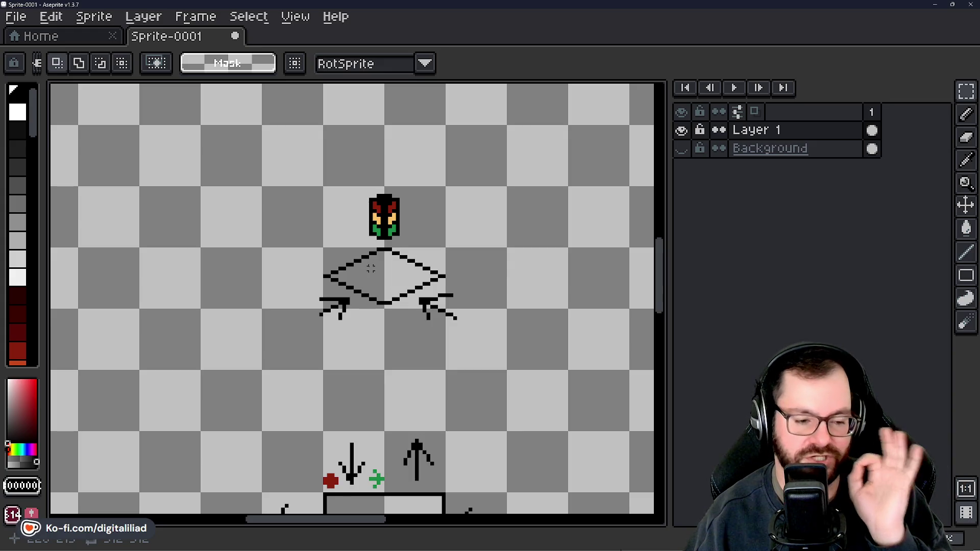
scroll(401, 242, "up", 1)
scroll(367, 260, "up", 1)
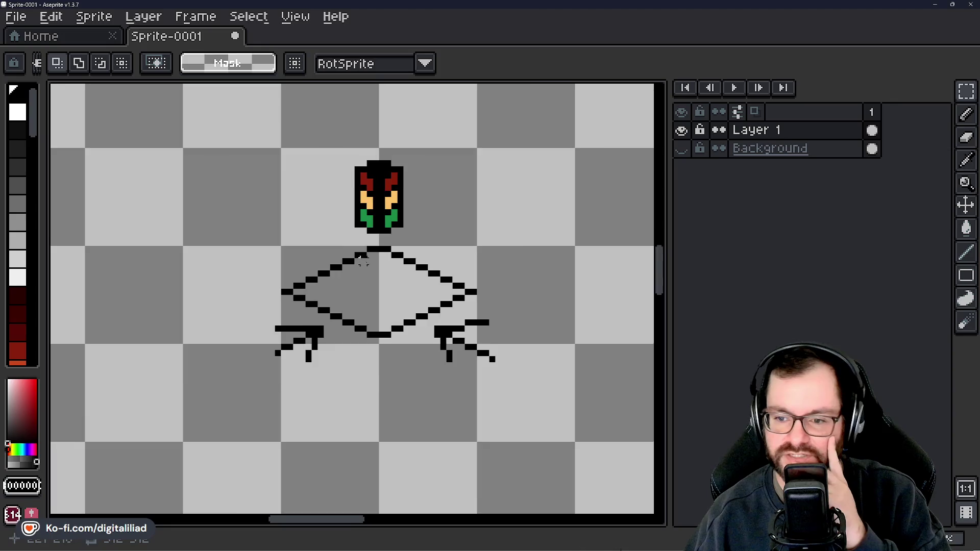
scroll(337, 281, "up", 1)
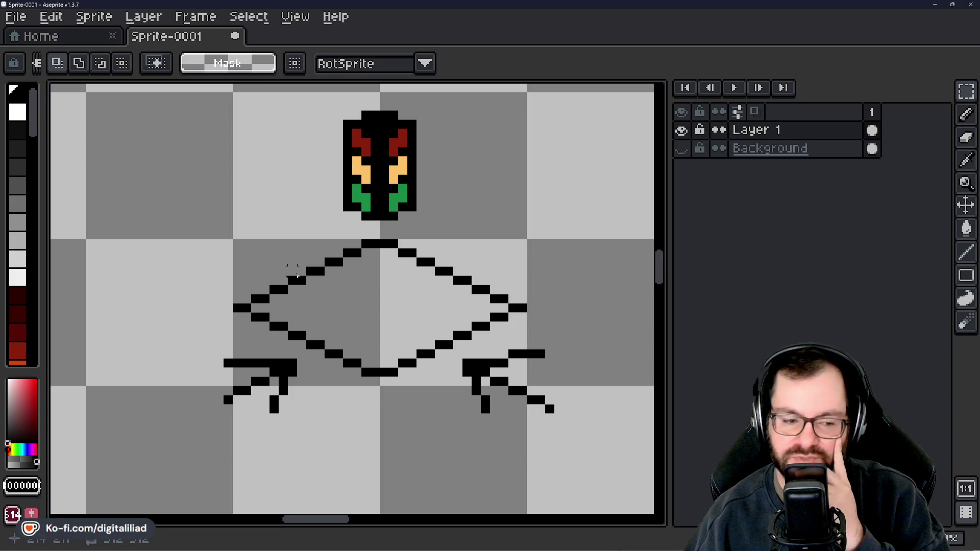
scroll(357, 319, "down", 3)
scroll(363, 329, "right", 2)
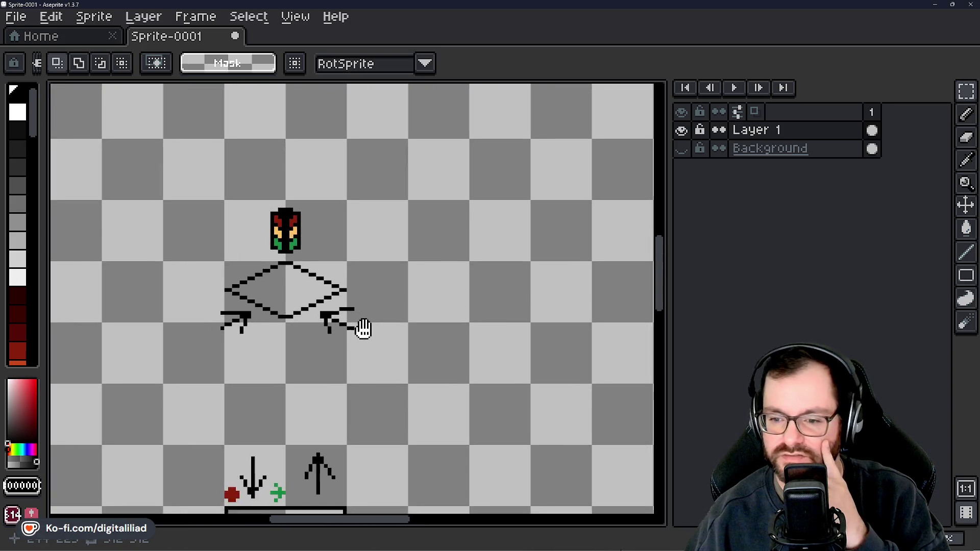
scroll(479, 316, "down", 1)
scroll(416, 317, "up", 1)
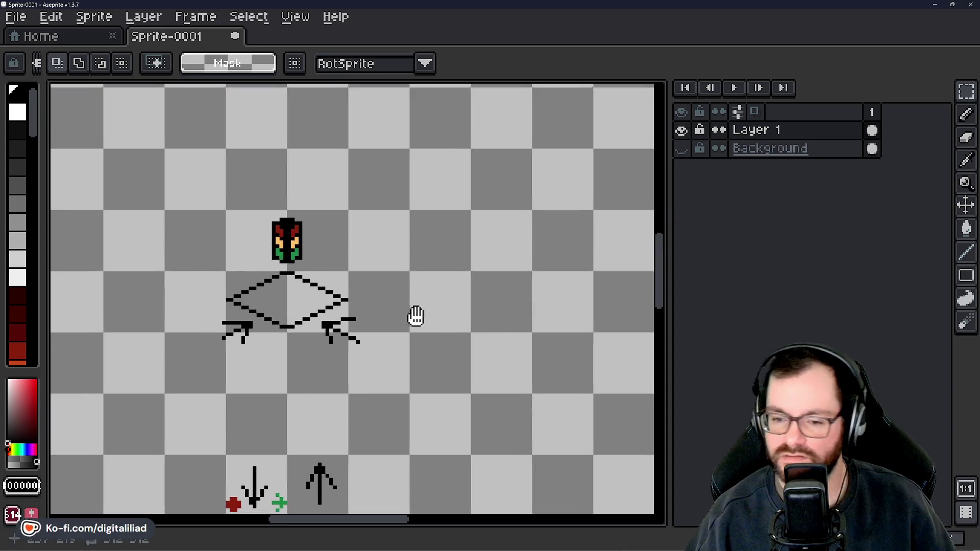
scroll(270, 305, "up", 2)
scroll(271, 304, "up", 2)
Check the area around the diamond drawing and bring the content below it into view.
left_click_drag(137, 200, 532, 388)
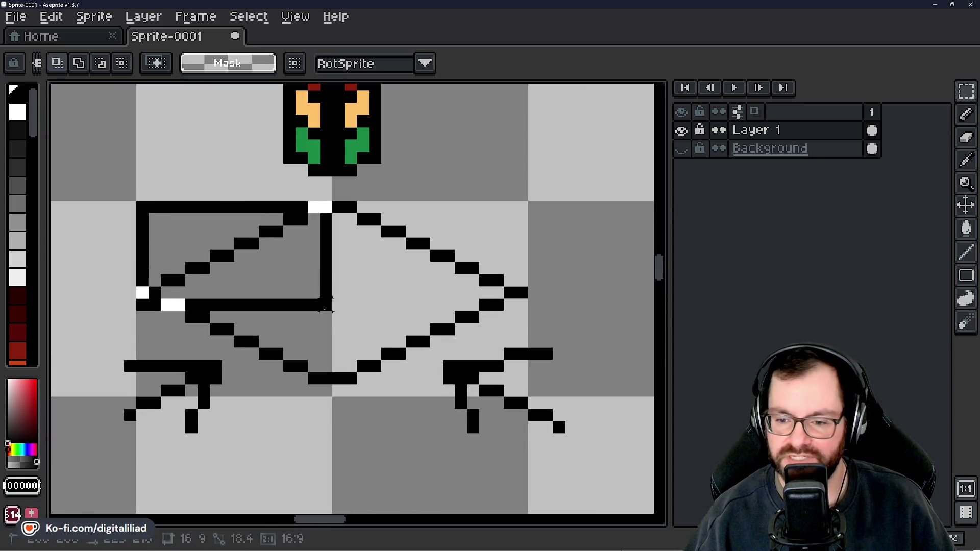
scroll(602, 278, "down", 2)
key("ctrl+d")
scroll(497, 329, "down", 1)
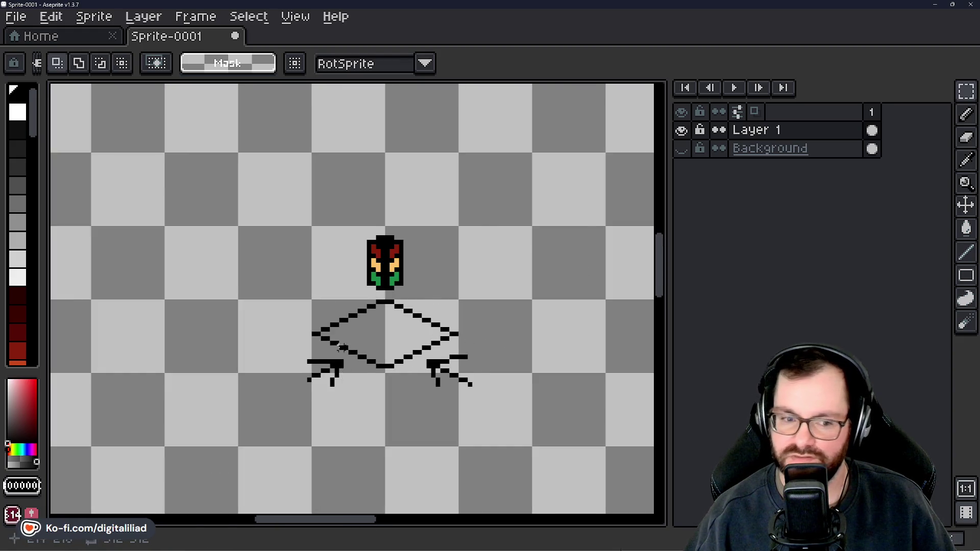
scroll(341, 347, "up", 1)
left_click_drag(422, 354, 438, 334)
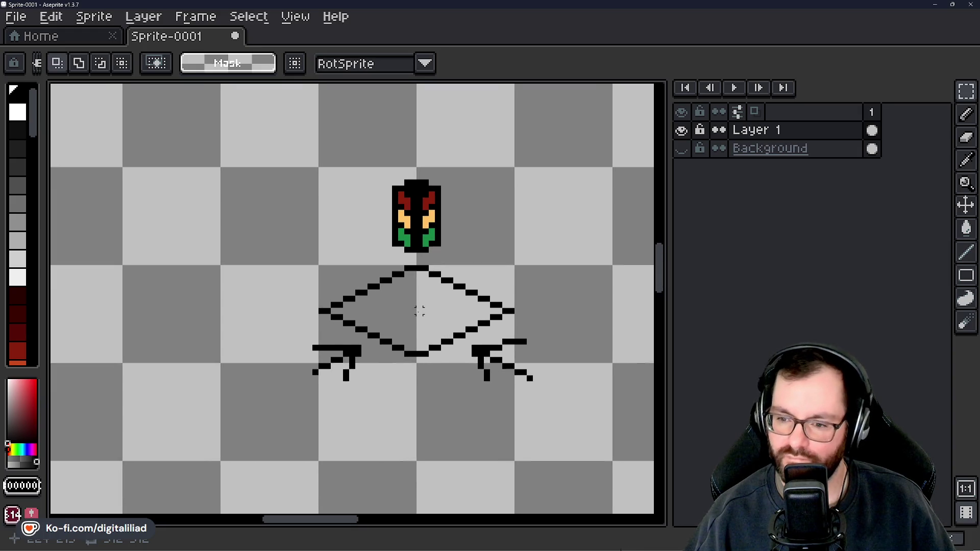
scroll(382, 304, "down", 1)
scroll(370, 303, "down", 1)
mouse_move(415, 348)
left_mouse_down()
mouse_move(415, 304)
mouse_move(427, 288)
mouse_move(438, 405)
left_mouse_up()
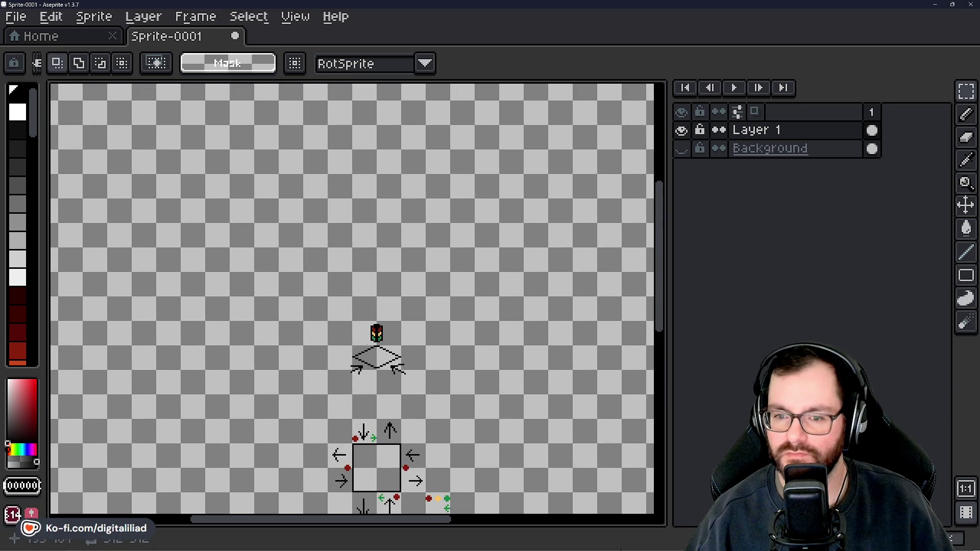
scroll(365, 324, "down", 3)
scroll(365, 324, "up", 3)
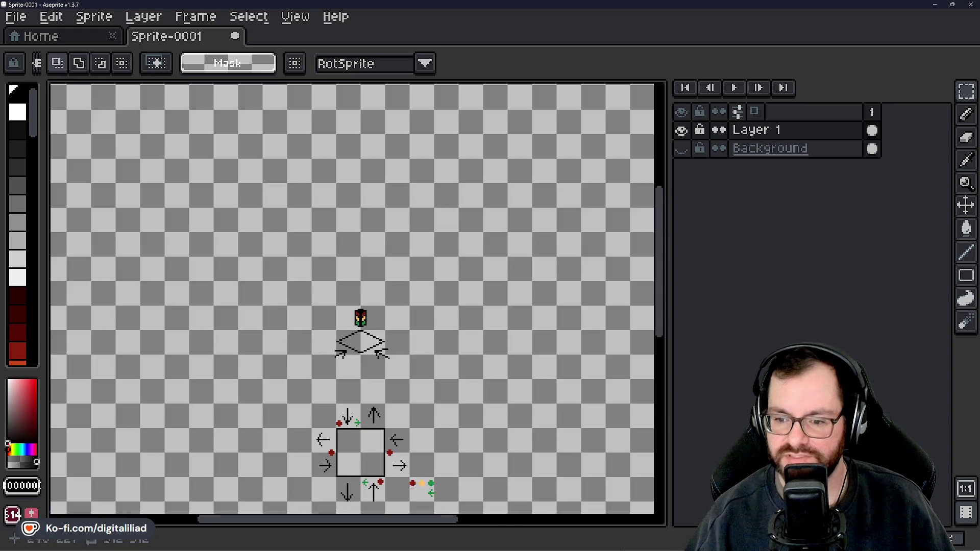
scroll(428, 291, "down", 1)
Select all the traffic sprite drawings and shift them down and to the left, committing the move.
left_click_drag(354, 191, 500, 394)
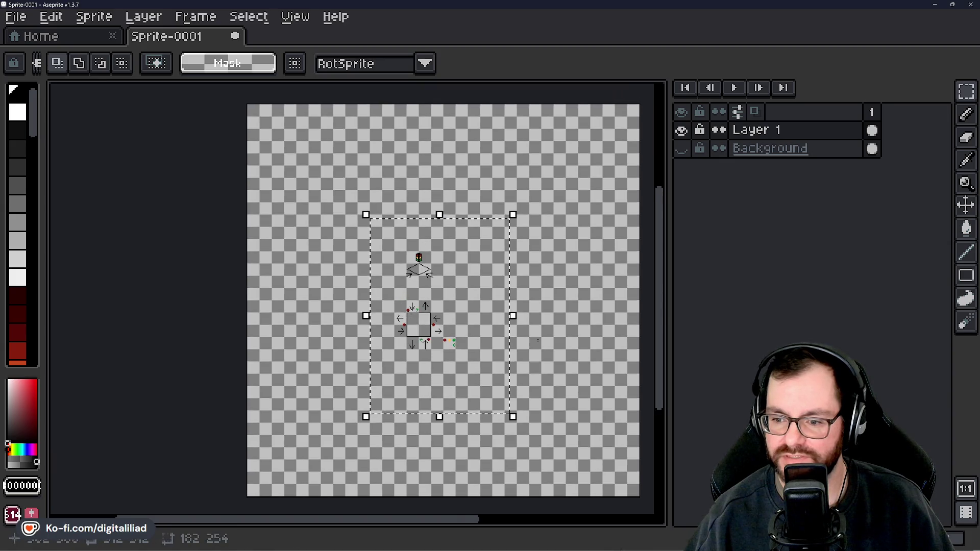
mouse_move(458, 326)
left_mouse_down()
mouse_move(327, 460)
mouse_move(311, 465)
left_mouse_up()
key("Return")
mouse_move(414, 259)
left_mouse_down()
mouse_move(395, 290)
mouse_move(449, 191)
left_mouse_up()
scroll(342, 355, "up", 5)
scroll(342, 356, "up", 1)
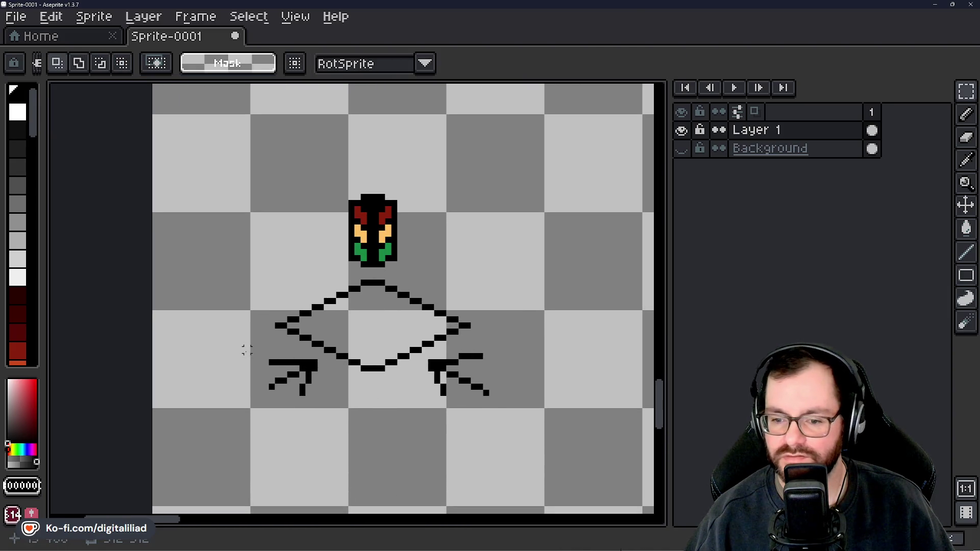
scroll(383, 371, "up", 2)
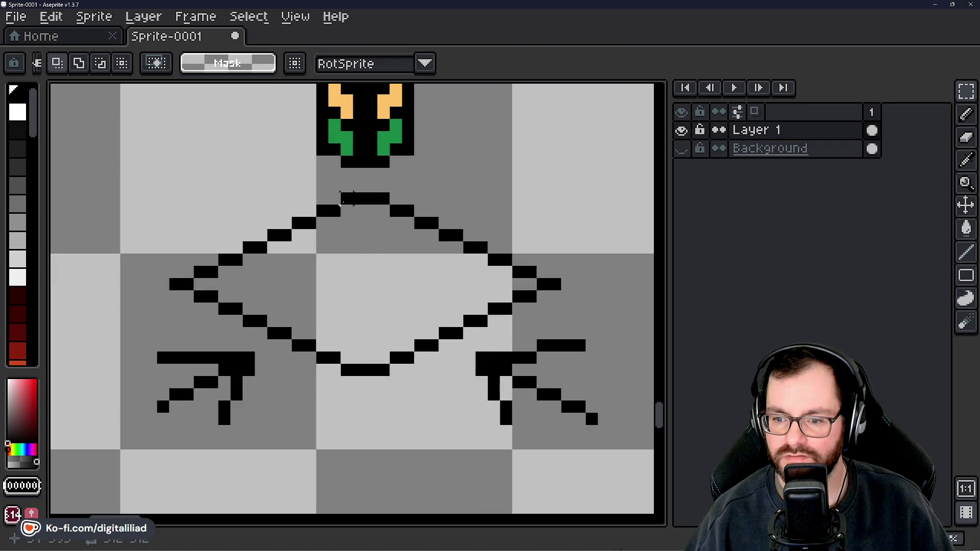
Select the diamond's middle columns and extend the selection column by column to its left tip.
left_click_drag(346, 198, 381, 366)
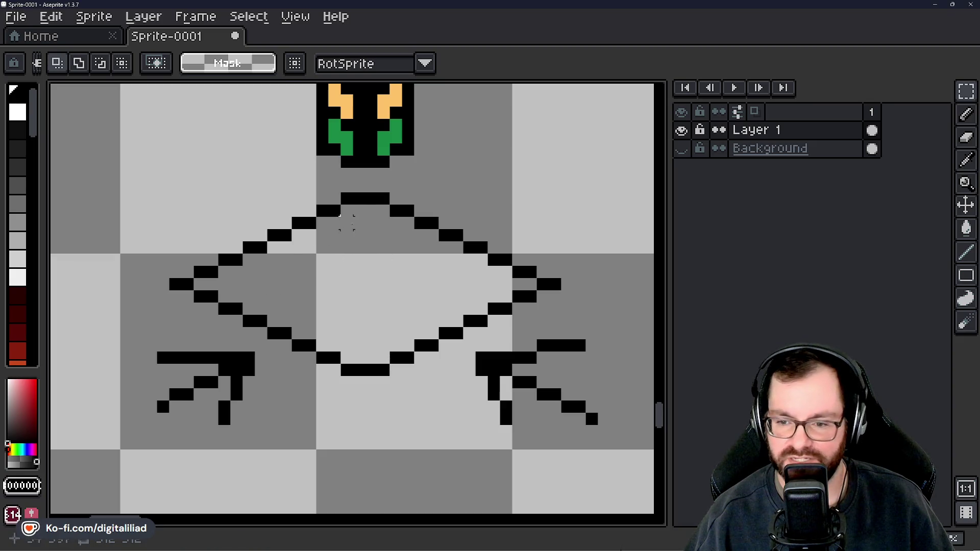
left_click_drag(348, 199, 390, 375)
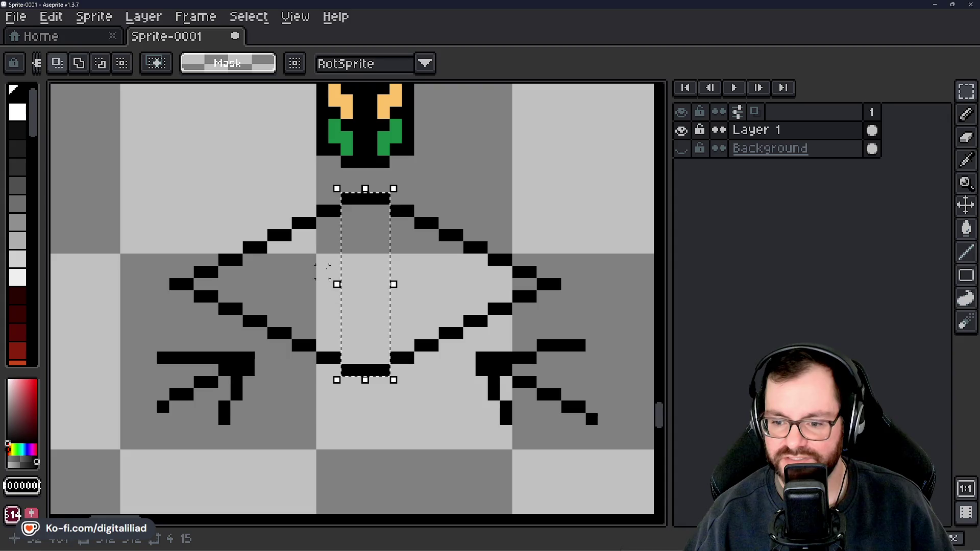
mouse_move(328, 211)
left_mouse_down()
mouse_move(328, 379)
mouse_move(329, 360)
left_mouse_up()
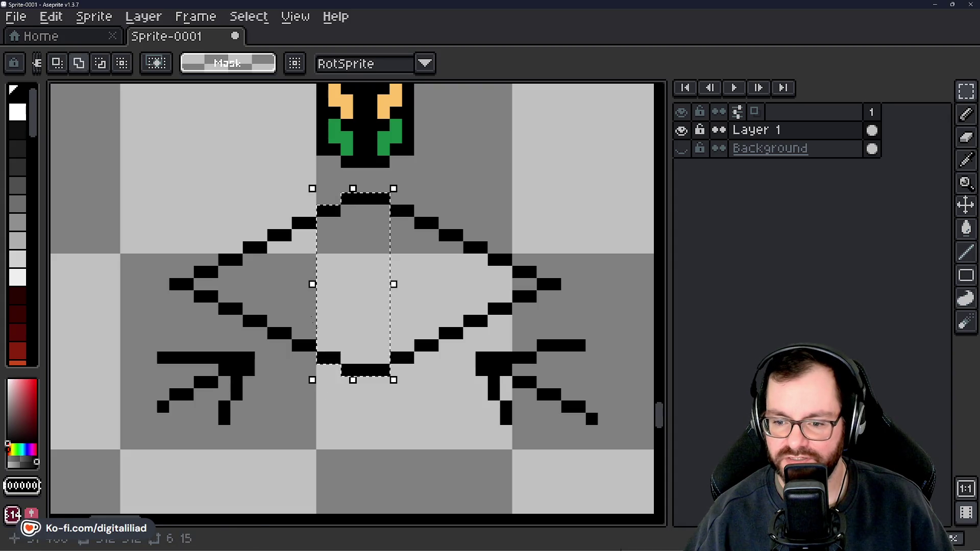
left_click_drag(304, 222, 295, 350)
left_click_drag(273, 236, 282, 330)
left_click_drag(254, 248, 239, 328)
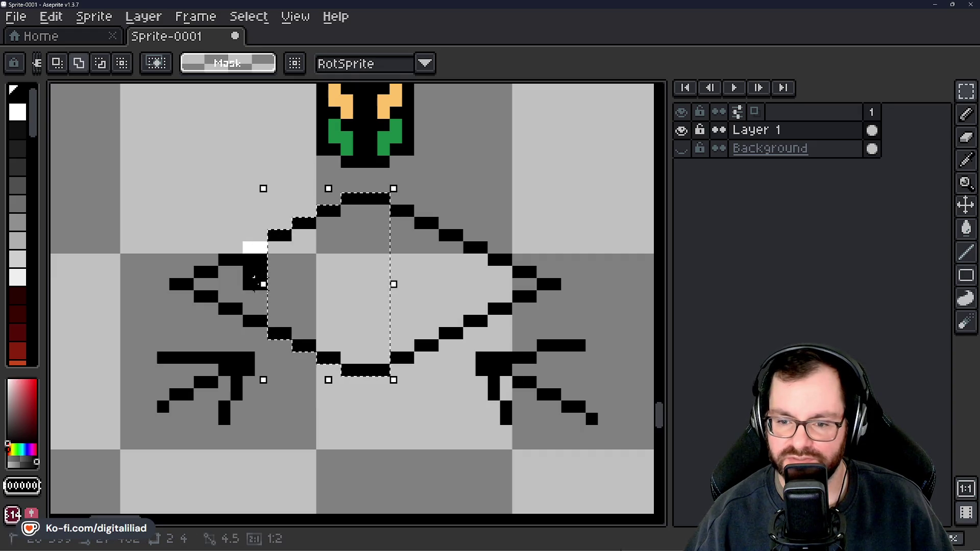
left_click_drag(228, 259, 190, 289)
Extend the selection column by column rightward until it reaches the diamond's right tip.
left_click_drag(401, 209, 403, 359)
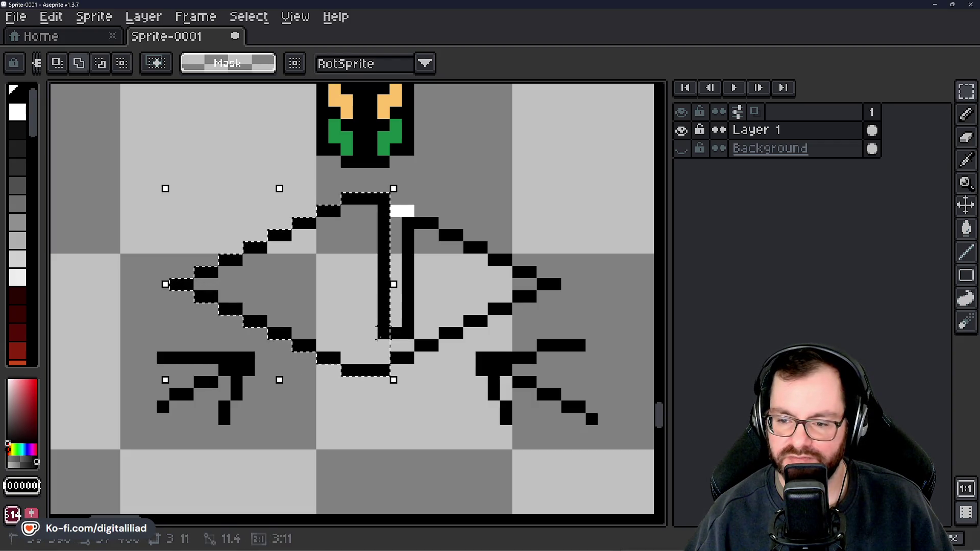
left_click_drag(426, 223, 427, 354)
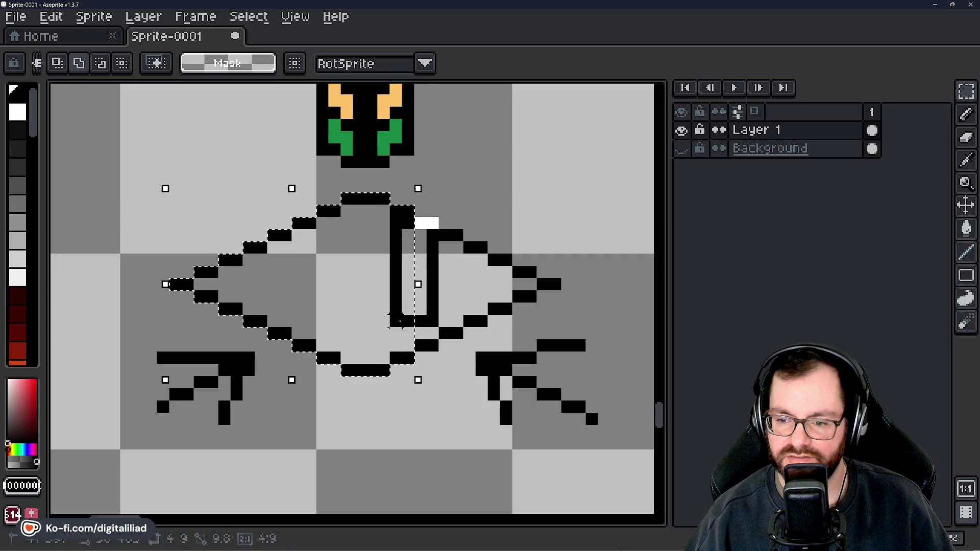
left_click_drag(454, 219, 452, 352)
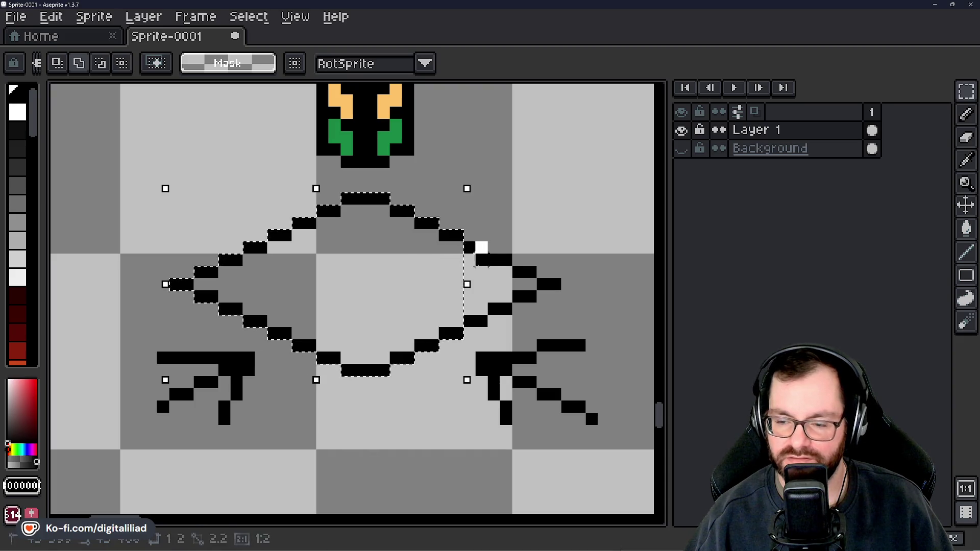
left_click_drag(482, 244, 484, 329)
left_click_drag(499, 256, 502, 307)
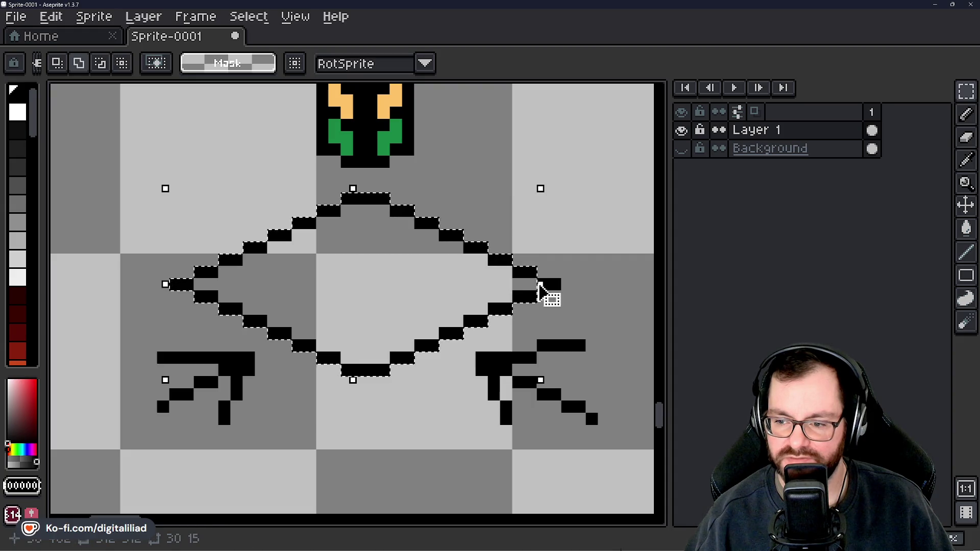
scroll(365, 317, "down", 3)
scroll(366, 318, "down", 2)
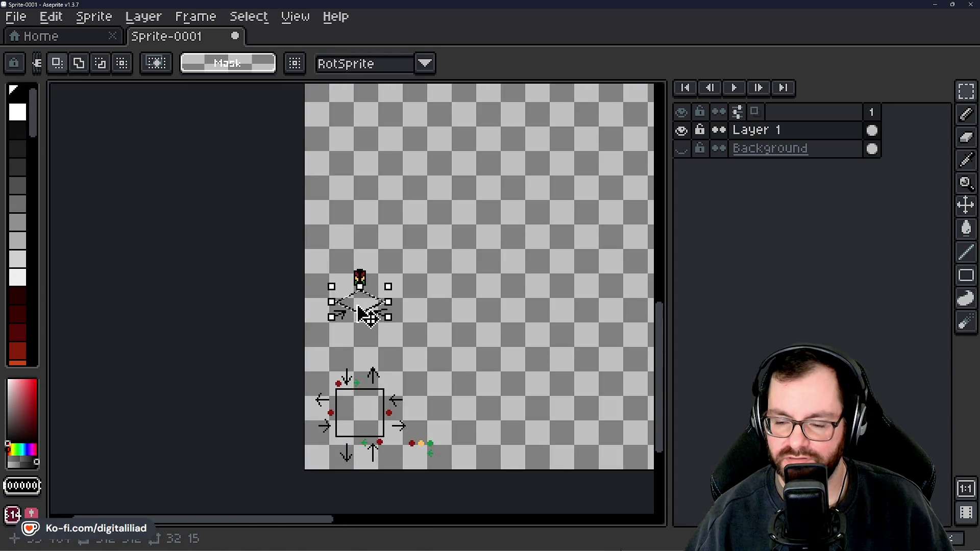
scroll(400, 296, "down", 1)
scroll(323, 328, "down", 1)
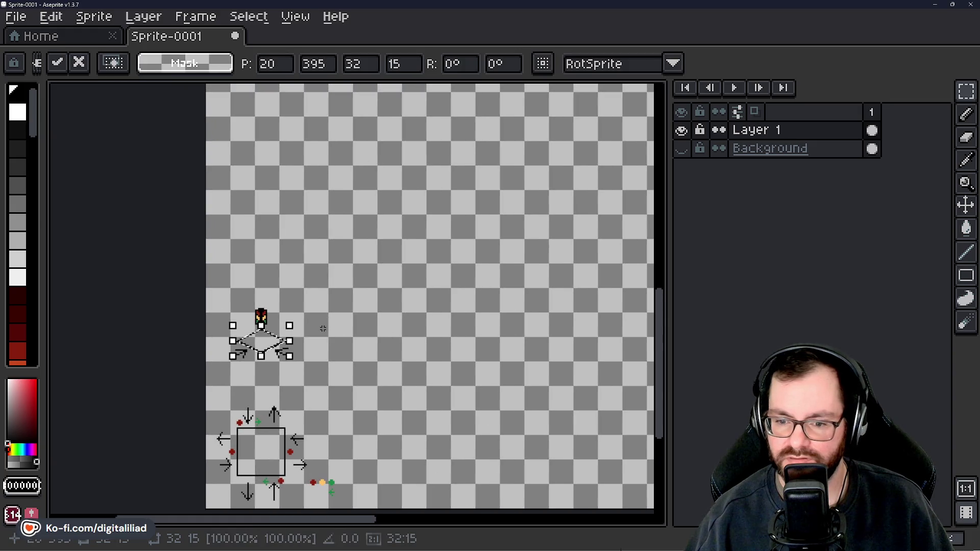
Drag the selected diamond outline up into the empty upper area of the sprite and commit its position.
mouse_move(322, 328)
left_mouse_down()
mouse_move(272, 368)
mouse_move(281, 329)
mouse_move(459, 258)
left_mouse_up()
scroll(460, 258, "down", 1)
mouse_move(324, 350)
left_mouse_down()
mouse_move(430, 329)
mouse_move(436, 225)
left_mouse_up()
scroll(437, 225, "up", 2)
mouse_move(449, 302)
left_mouse_down()
mouse_move(394, 280)
mouse_move(347, 224)
mouse_move(368, 188)
left_mouse_up()
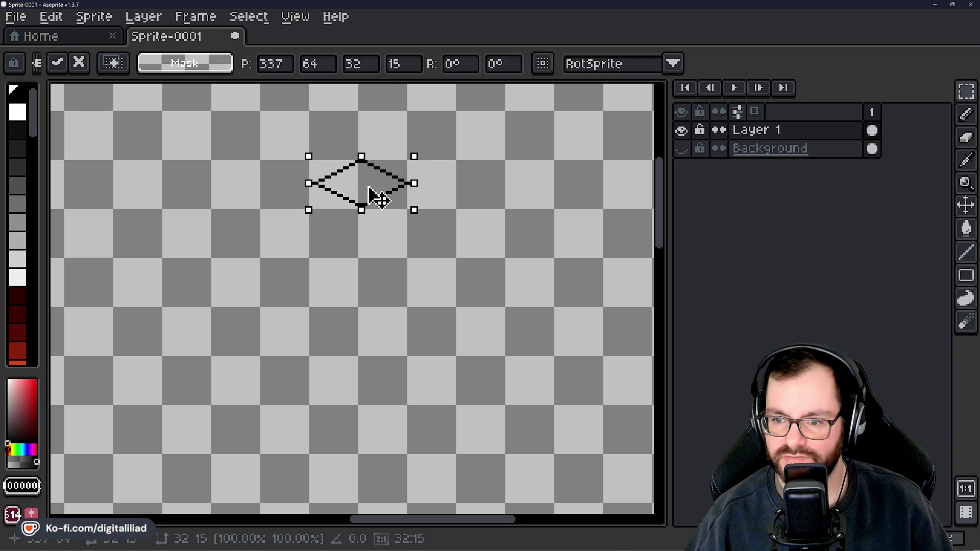
left_click(409, 250)
left_click_drag(409, 250, 405, 293)
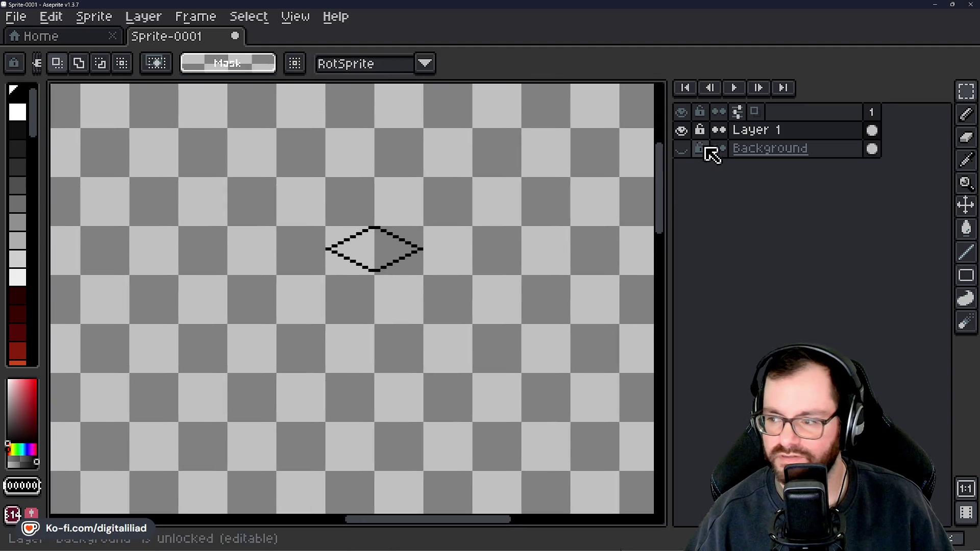
Add a new layer, place it beneath Layer 1 and rename it 'Tile Grid'.
left_click(754, 131)
right_click(752, 130)
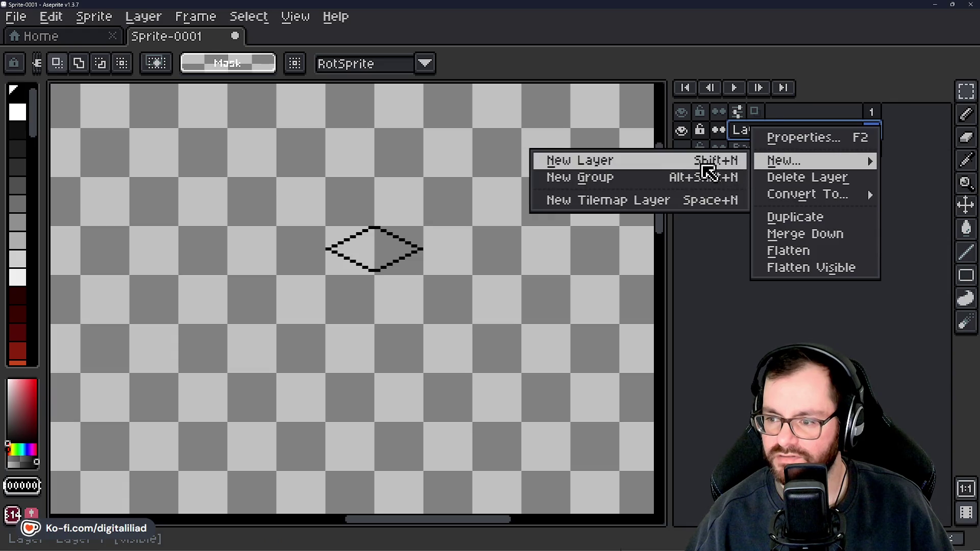
mouse_move(783, 160)
left_click(708, 165)
left_click_drag(770, 134, 766, 163)
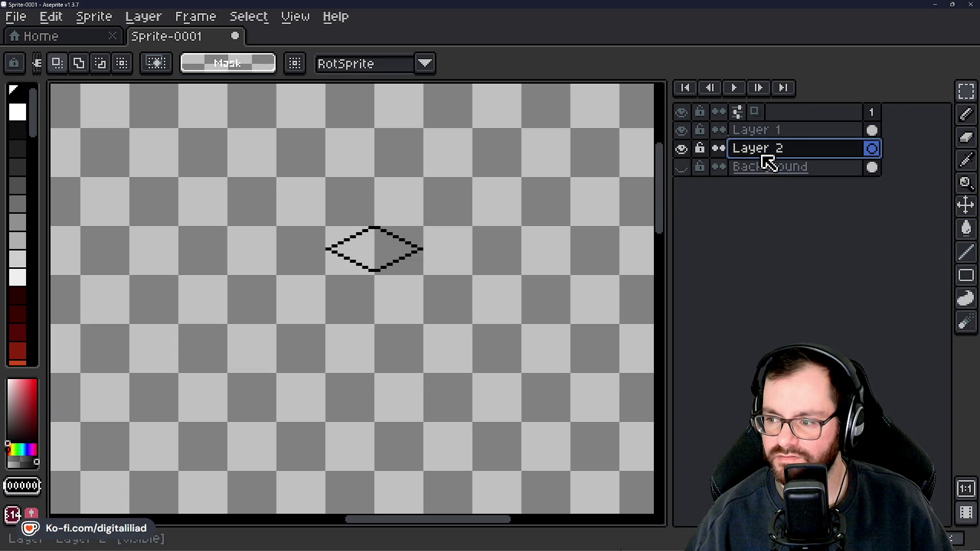
double_click(766, 153)
type("Gr")
key("BackSpace")
key("BackSpace")
type("Tile Grid")
key("Return")
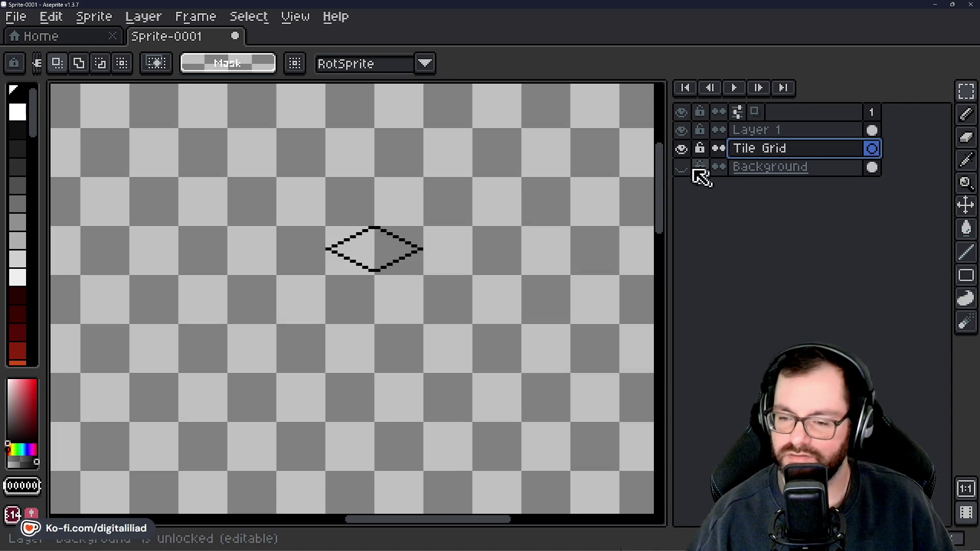
scroll(388, 263, "up", 2)
Select everything on the layer, clear it, then mark out a wide region around the lone diamond.
left_click_drag(134, 257, 264, 273)
key("ctrl+a")
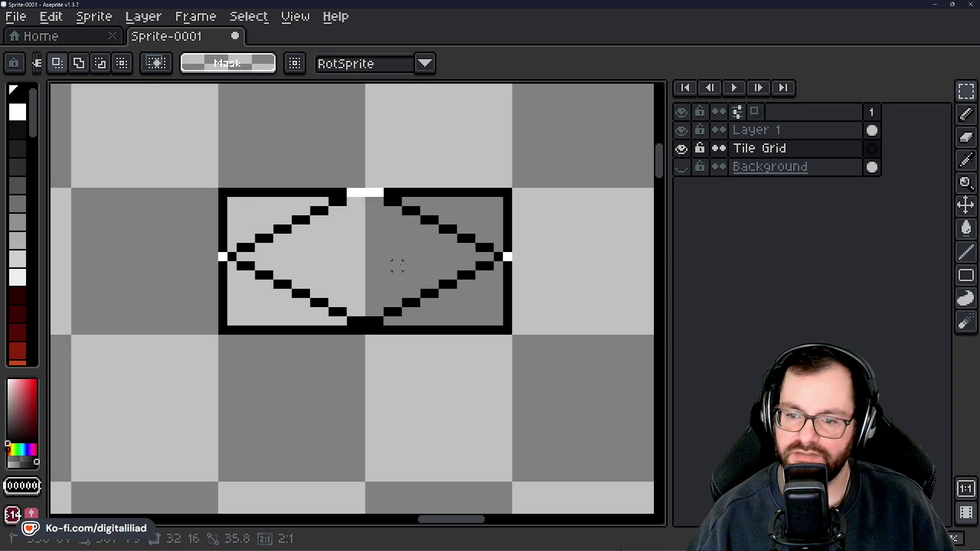
scroll(410, 247, "down", 2)
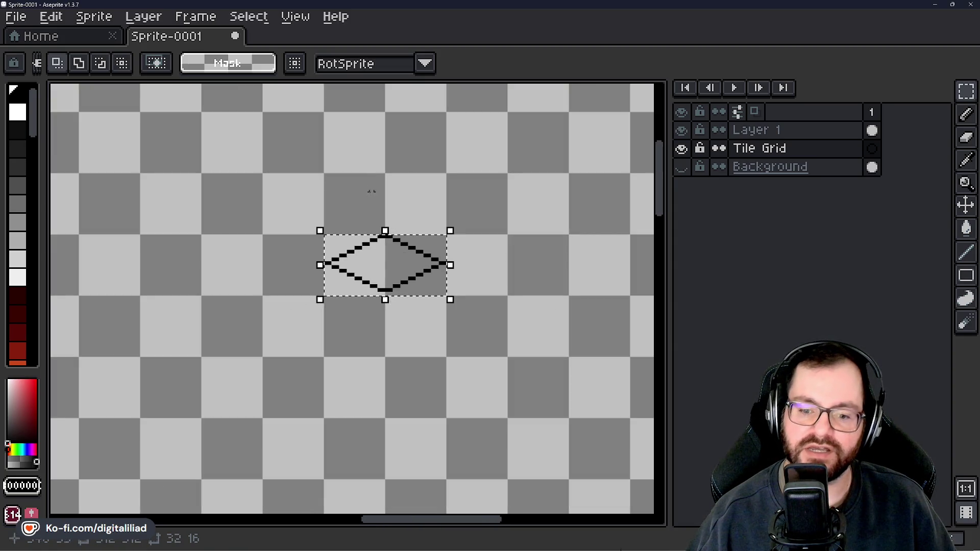
scroll(385, 312, "up", 2)
key("ctrl+d")
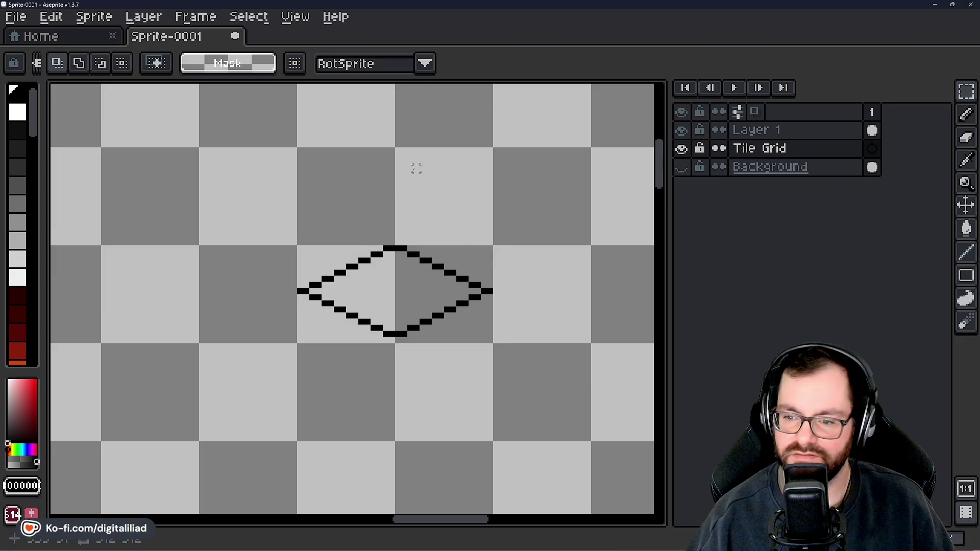
scroll(397, 222, "down", 5)
scroll(397, 222, "down", 1)
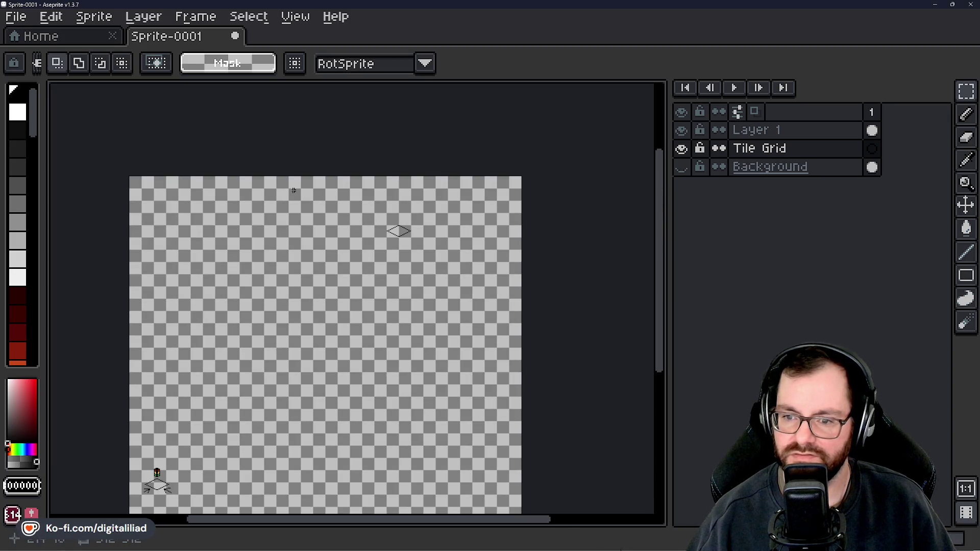
mouse_move(252, 184)
left_mouse_down()
mouse_move(520, 295)
mouse_move(517, 323)
left_mouse_up()
left_click(273, 197)
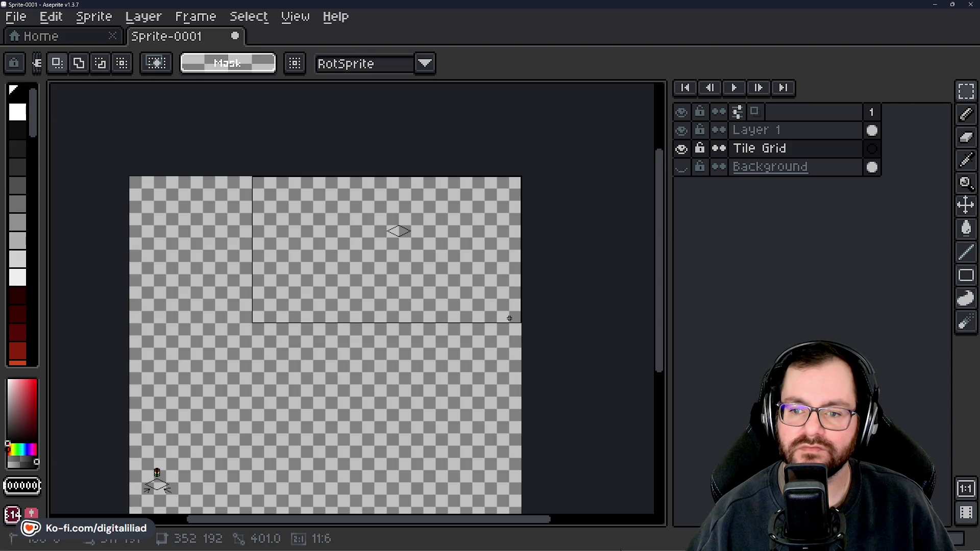
Mark a rectangle from the canvas top-left corner and clear it again.
left_click(120, 199)
mouse_move(129, 182)
left_mouse_down()
mouse_move(517, 342)
mouse_move(503, 368)
left_mouse_up()
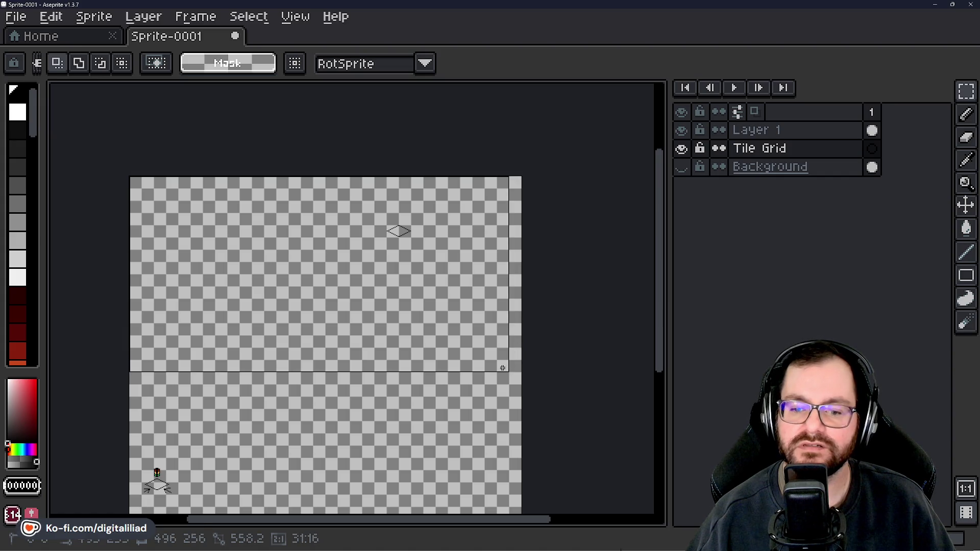
key("ctrl+d")
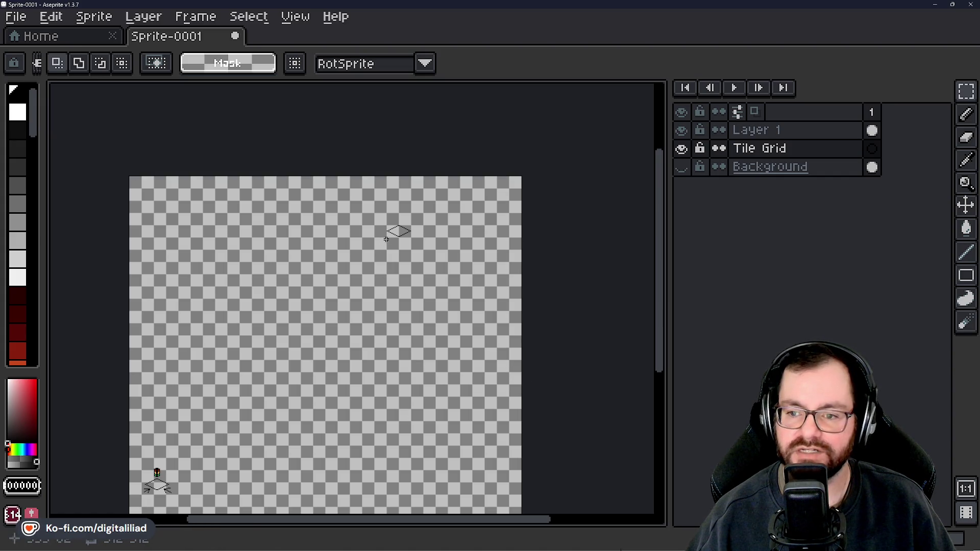
scroll(386, 238, "up", 2)
scroll(275, 195, "down", 2)
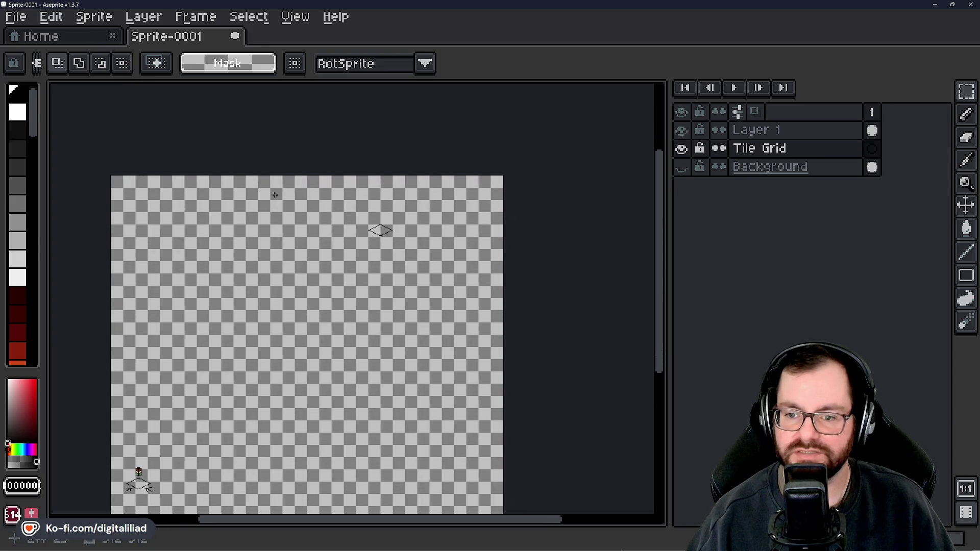
Pick up a 16x16 area around the diamond, then drop it and switch to Layer 1.
left_click_drag(365, 221, 397, 241)
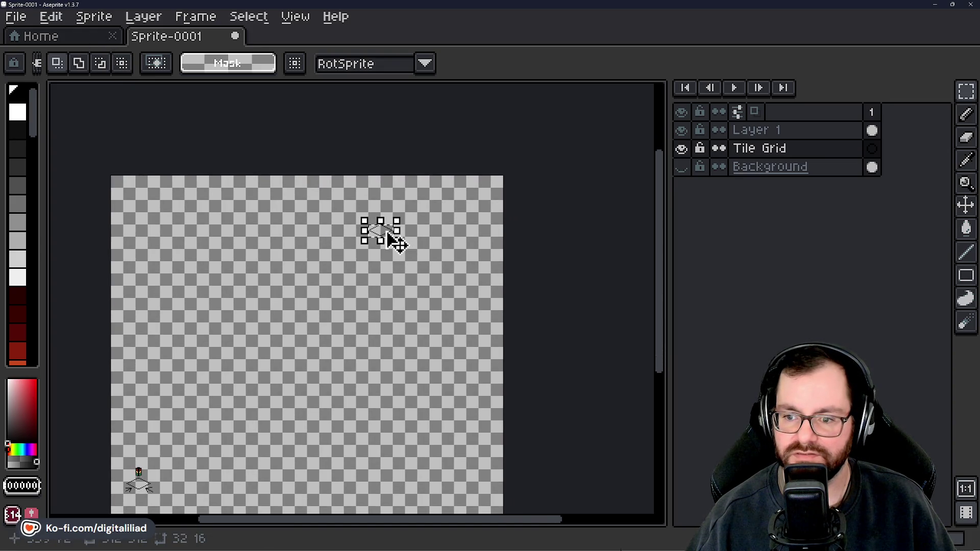
key("ctrl+d")
left_click(378, 231)
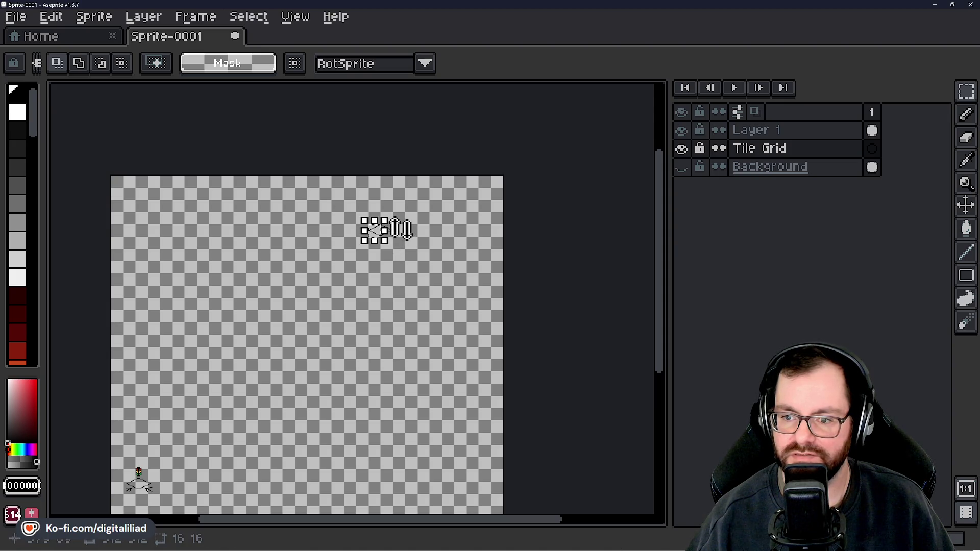
left_click_drag(339, 207, 449, 259)
scroll(422, 160, "down", 2)
mouse_move(422, 160)
left_mouse_down()
mouse_move(356, 367)
mouse_move(395, 169)
mouse_move(410, 141)
mouse_move(197, 419)
left_mouse_up()
left_click(766, 131)
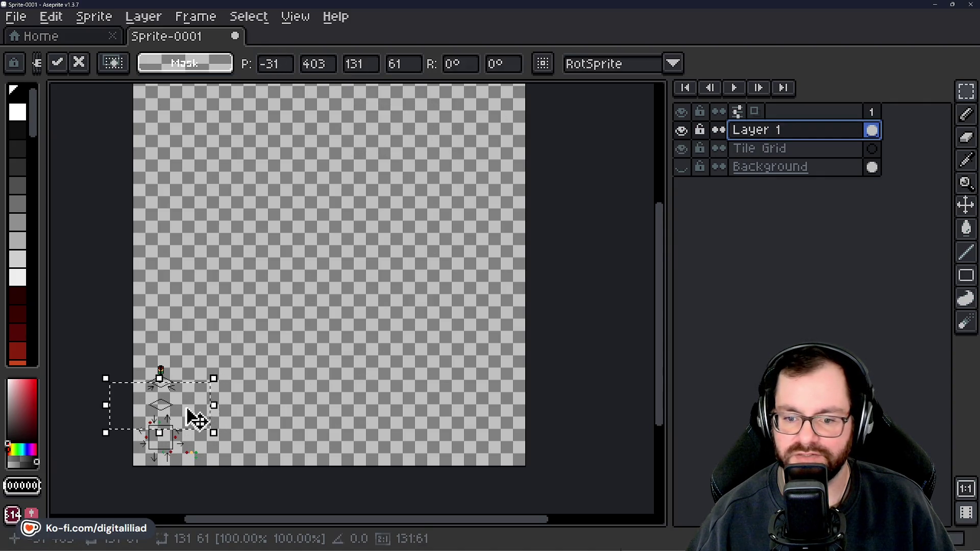
Make the black Background layer visible and drop the floating selection.
left_click(682, 167)
left_click_drag(393, 268, 377, 226)
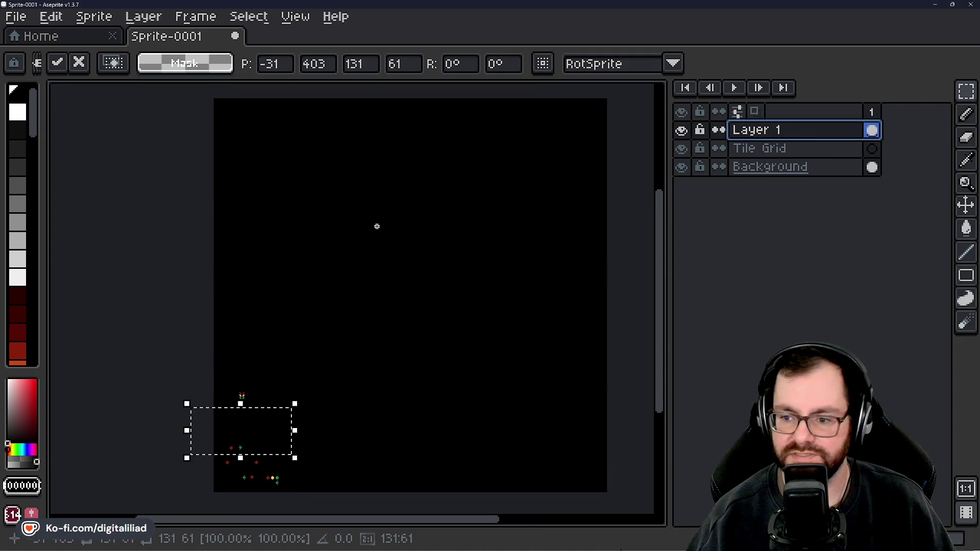
key("ctrl+d")
scroll(36, 247, "down", 3)
scroll(29, 256, "down", 3)
scroll(24, 256, "up", 2)
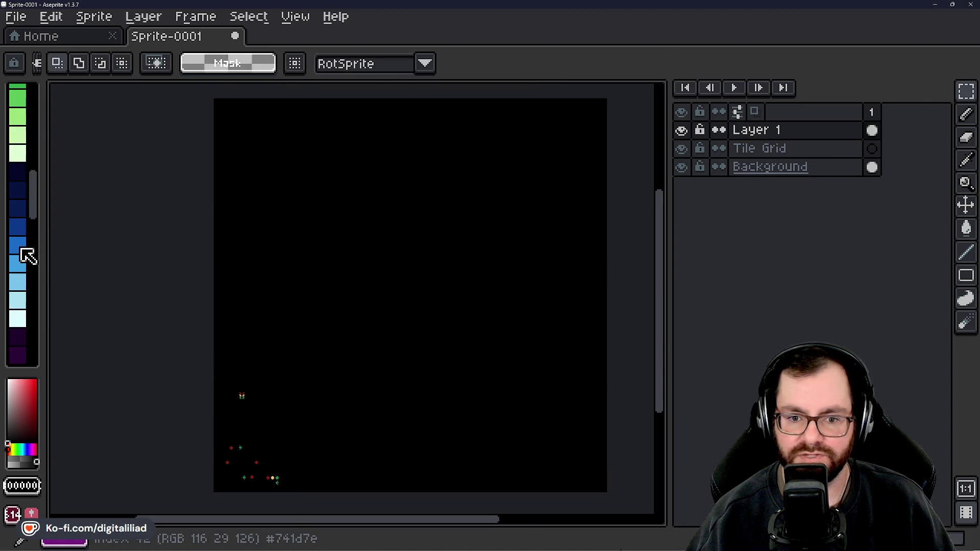
Load the LO-SAT EXP Palette file from the palette options.
left_click(38, 64)
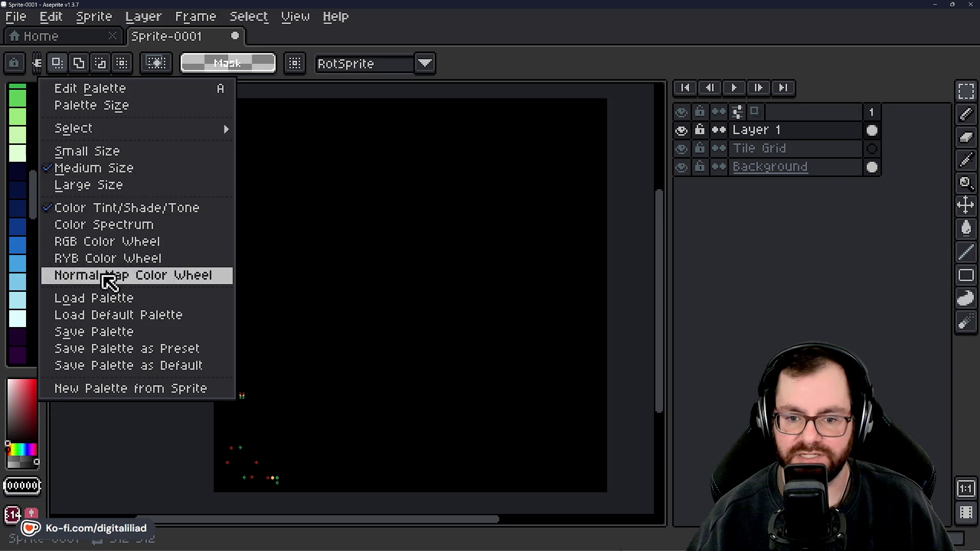
left_click(109, 299)
scroll(145, 176, "down", 2)
scroll(151, 170, "down", 2)
left_click(155, 150)
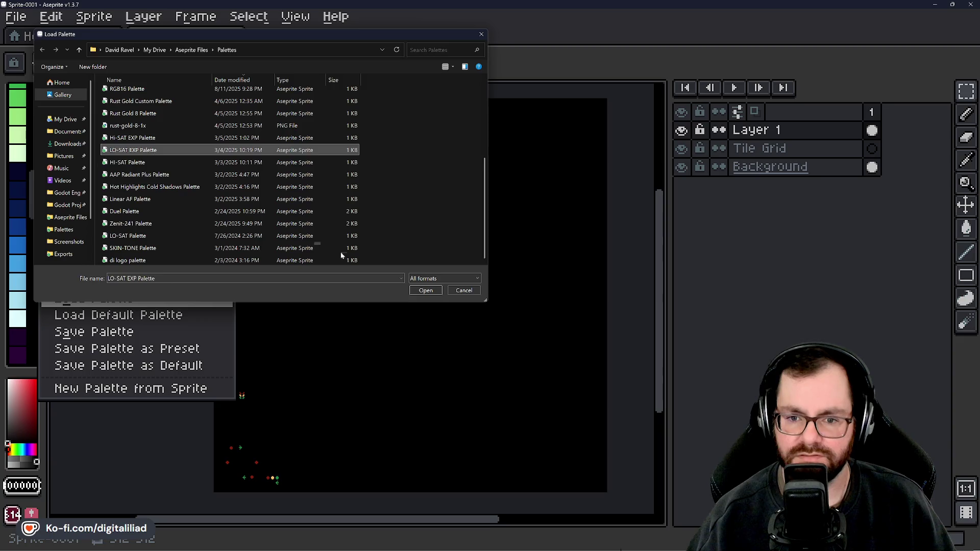
left_click(425, 291)
key("g")
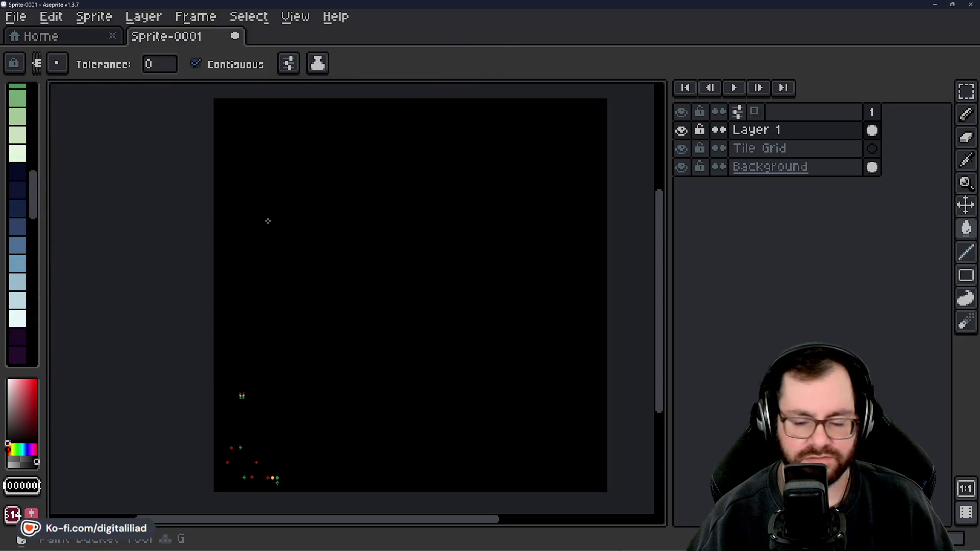
Fill the black background with a muted blue, then a purple, then blue again.
left_click(18, 244)
left_click(290, 260)
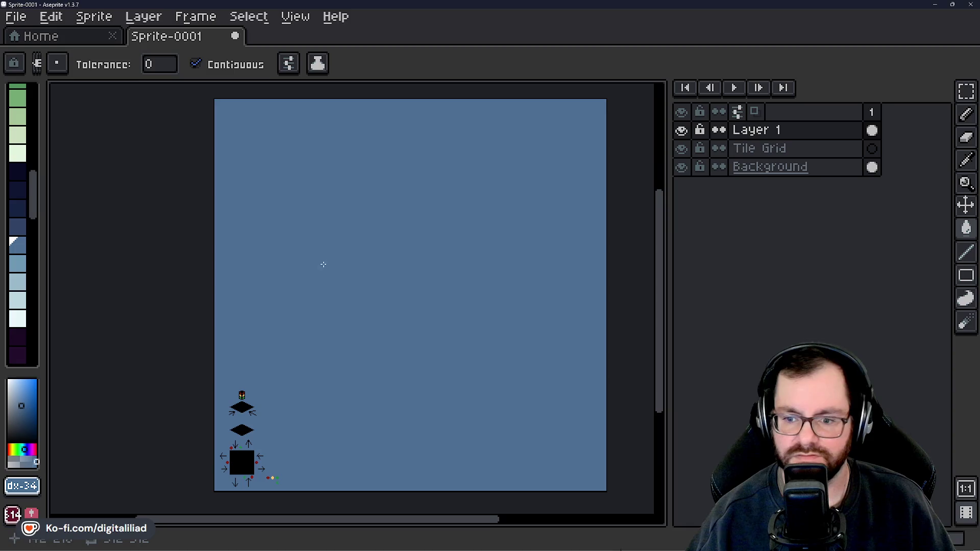
scroll(363, 269, "up", 2)
mouse_move(375, 293)
left_mouse_down()
mouse_move(418, 213)
mouse_move(345, 224)
mouse_move(344, 208)
left_mouse_up()
scroll(37, 243, "down", 3)
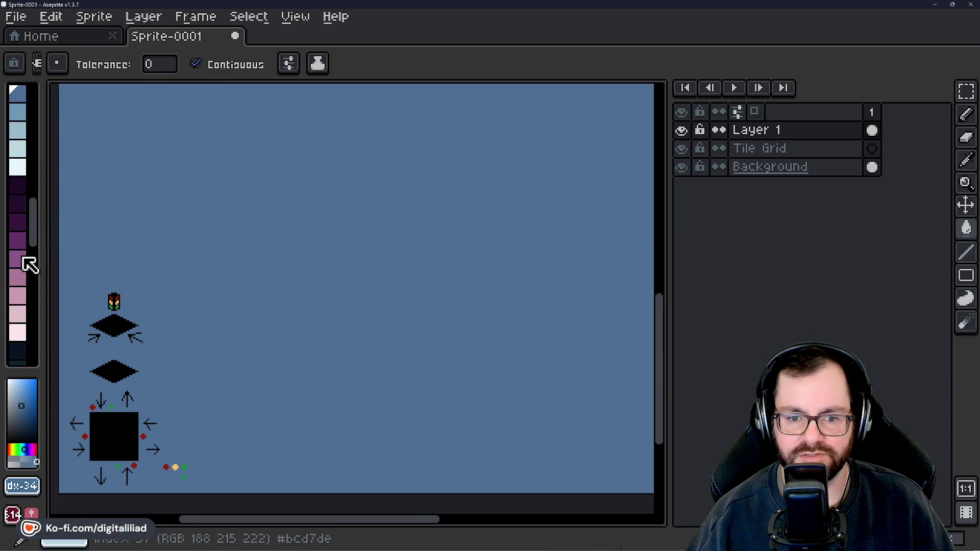
left_click(29, 273)
left_click(305, 275)
scroll(304, 274, "down", 1)
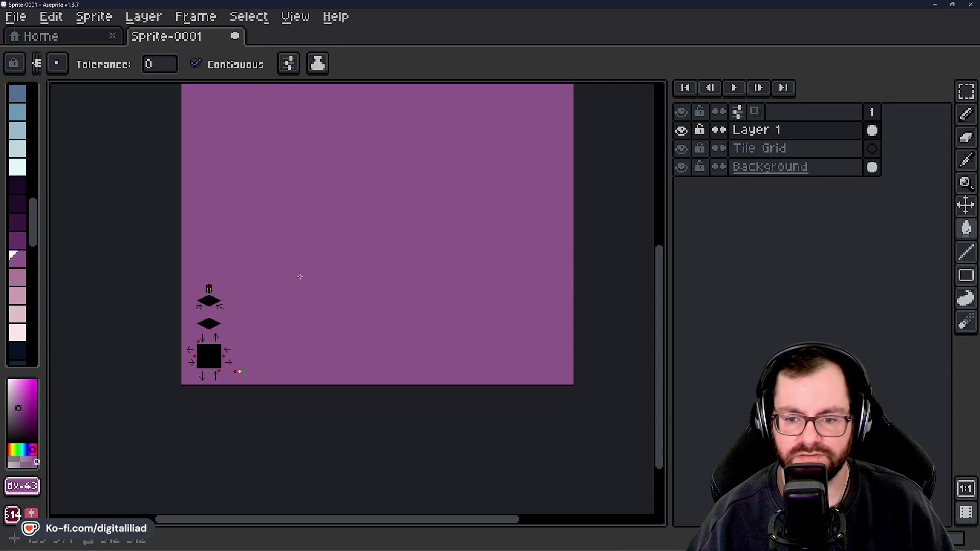
scroll(30, 243, "up", 3)
left_click(17, 244)
left_click(339, 235)
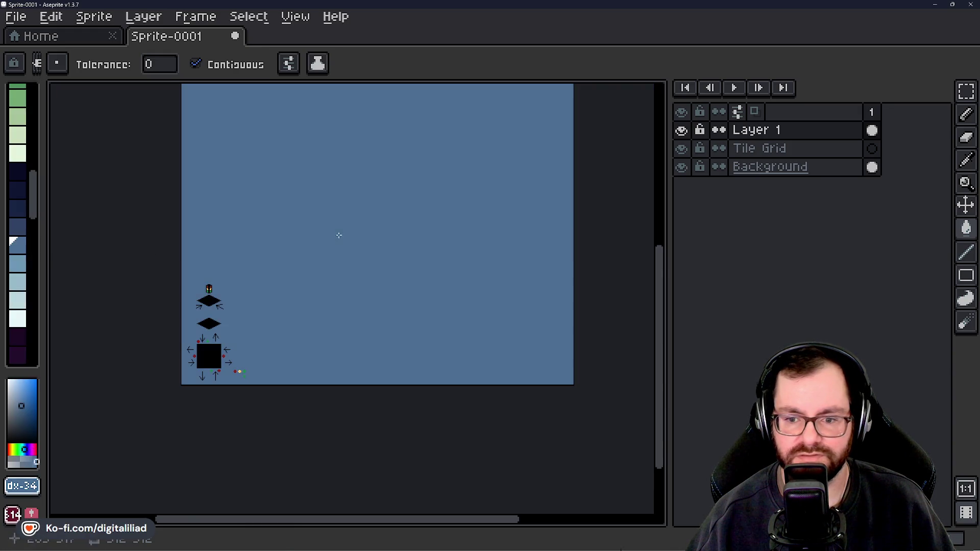
left_click_drag(248, 289, 286, 318)
scroll(345, 308, "up", 3)
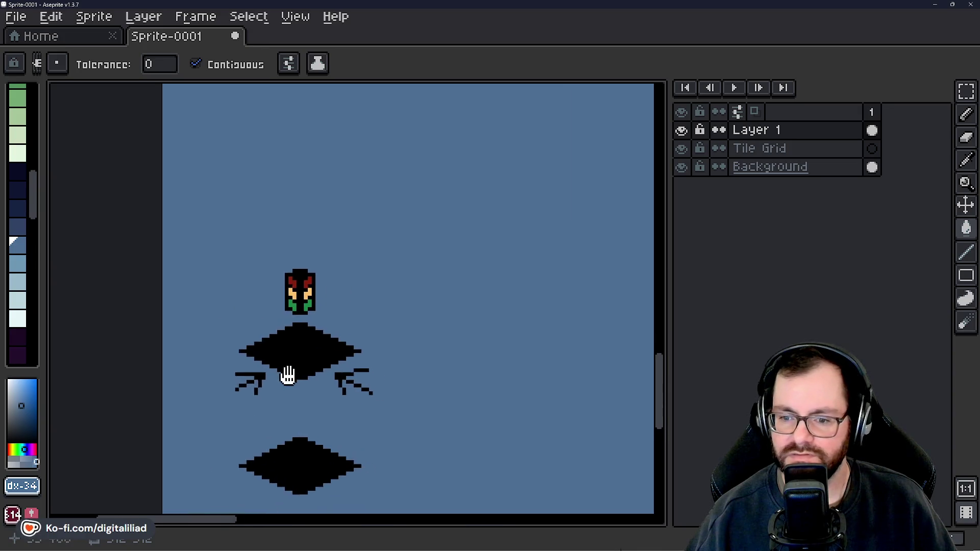
scroll(390, 313, "down", 1)
scroll(448, 269, "down", 2)
Turn off contiguous filling and recolour the whole background muted purple.
mouse_move(449, 269)
left_mouse_down()
mouse_move(381, 269)
mouse_move(504, 266)
left_mouse_up()
scroll(419, 283, "down", 2)
scroll(420, 283, "up", 1)
scroll(414, 285, "up", 2)
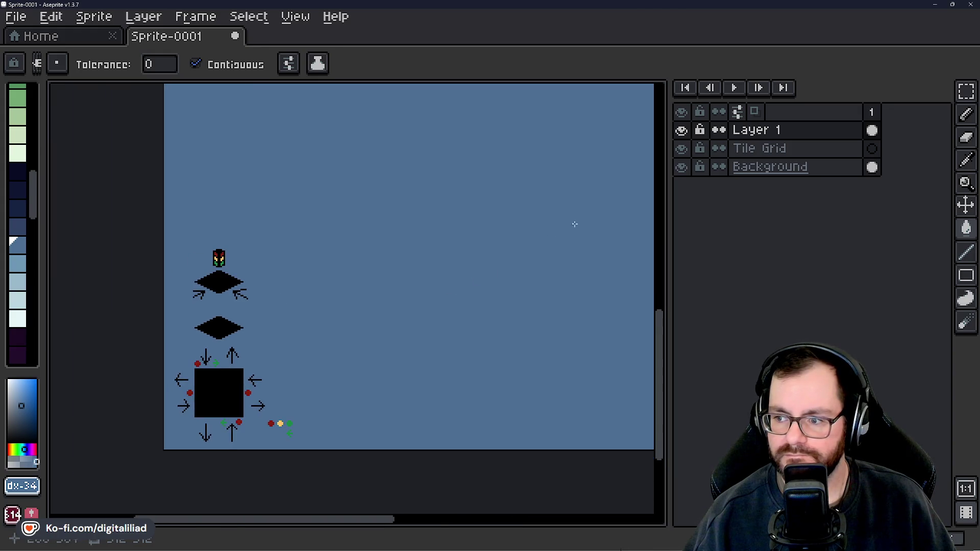
left_click(459, 223)
left_click(236, 64)
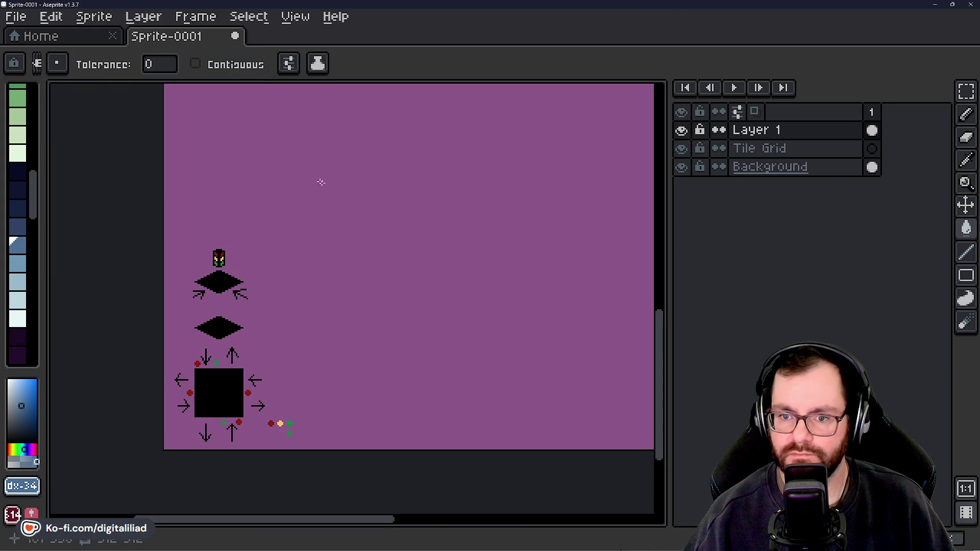
left_click(376, 190)
key("v")
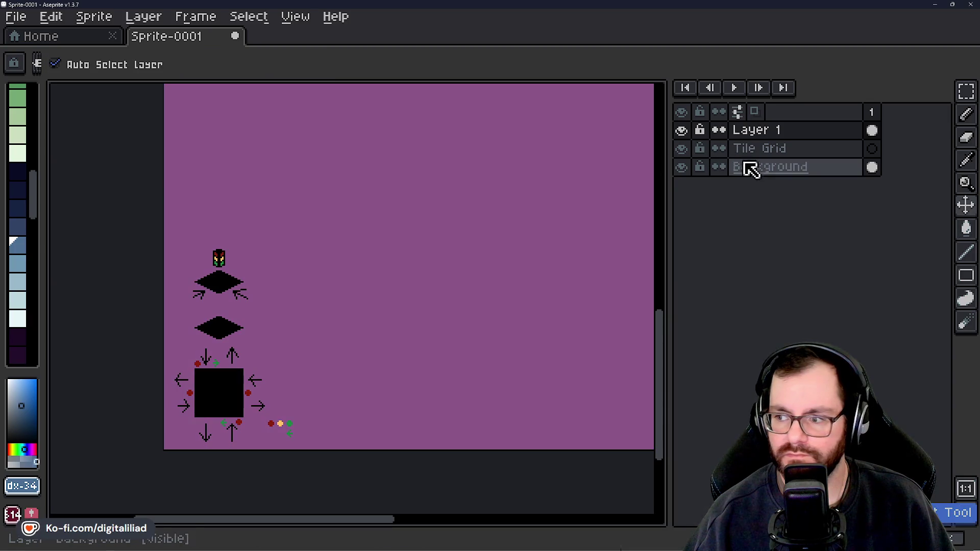
Undo, select the Background layer and fill it blue with the Paint Bucket.
key("ctrl+z")
left_click(771, 169)
key("g")
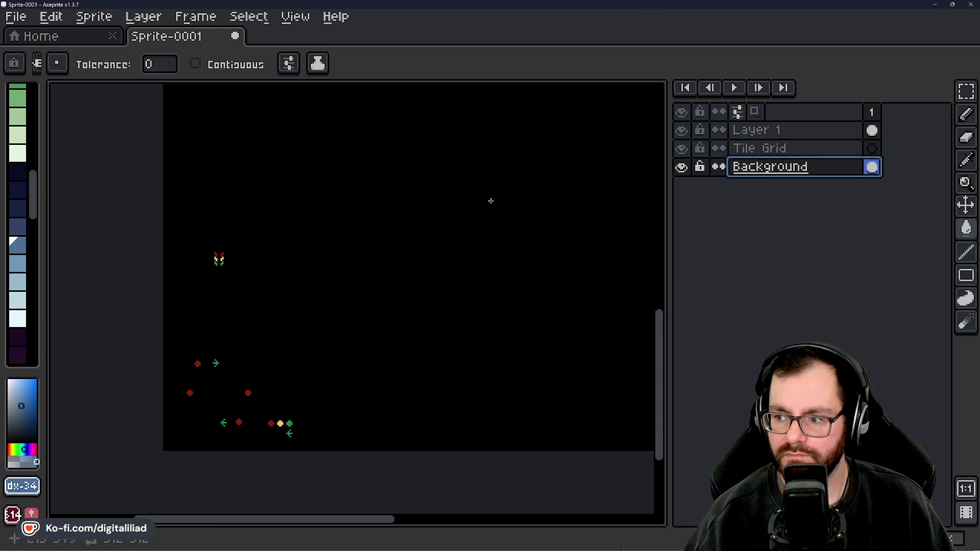
left_click(427, 183)
left_click_drag(427, 184, 423, 242)
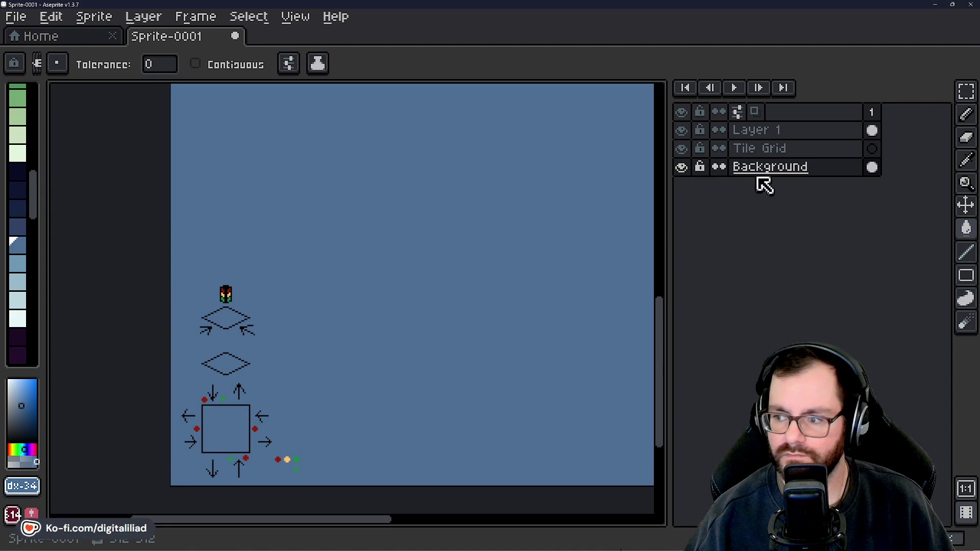
left_click(765, 148)
left_click_drag(339, 284, 364, 293)
Marquee the middle diamond on Layer 1, hide the Background layer and minimize Aseprite to the notes.
key("m")
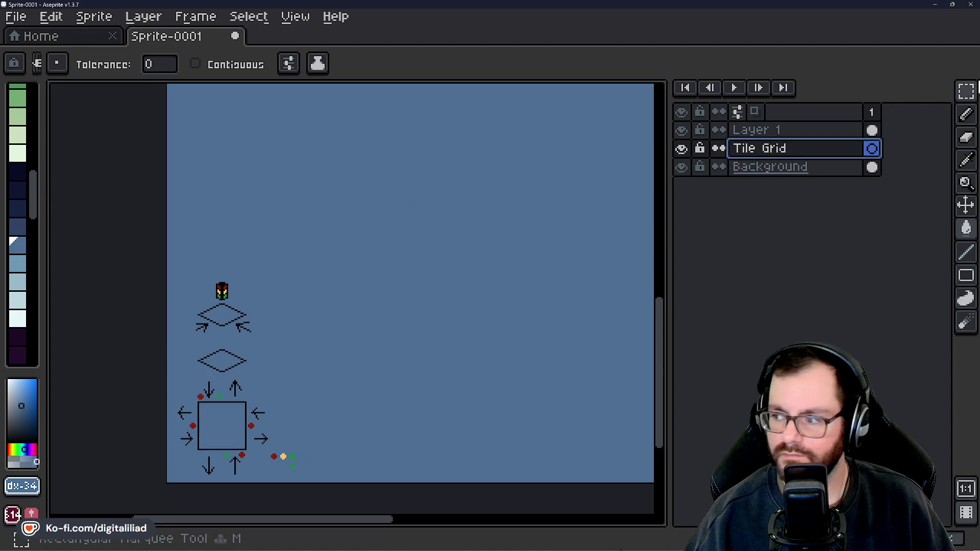
left_click(751, 131)
scroll(221, 314, "up", 1)
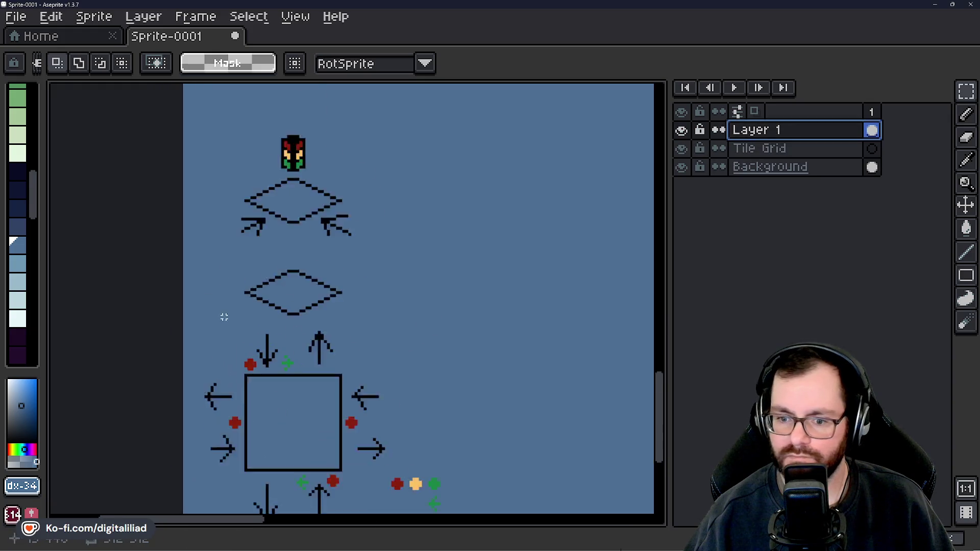
scroll(238, 254, "up", 1)
left_click_drag(239, 255, 388, 325)
scroll(388, 332, "down", 1)
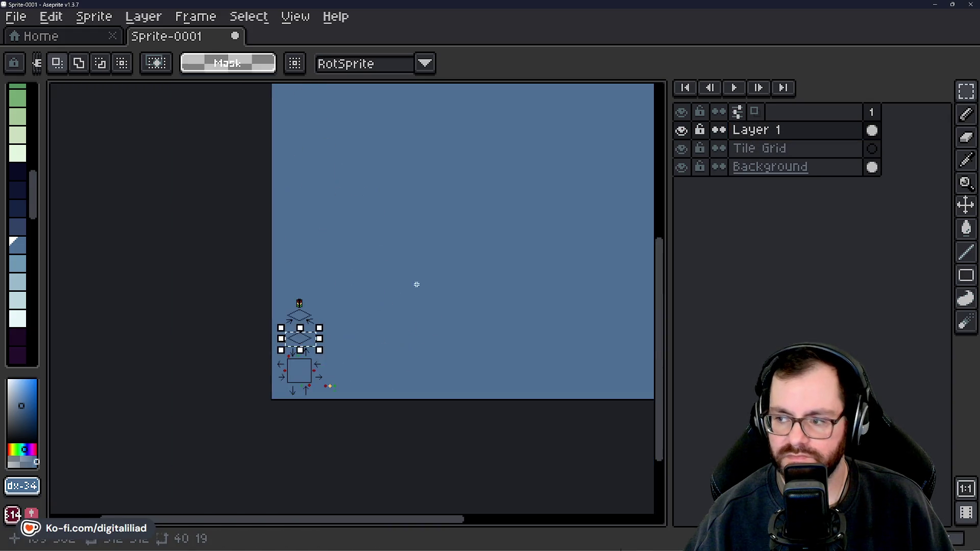
scroll(416, 284, "down", 1)
scroll(209, 366, "down", 1)
scroll(329, 291, "down", 1)
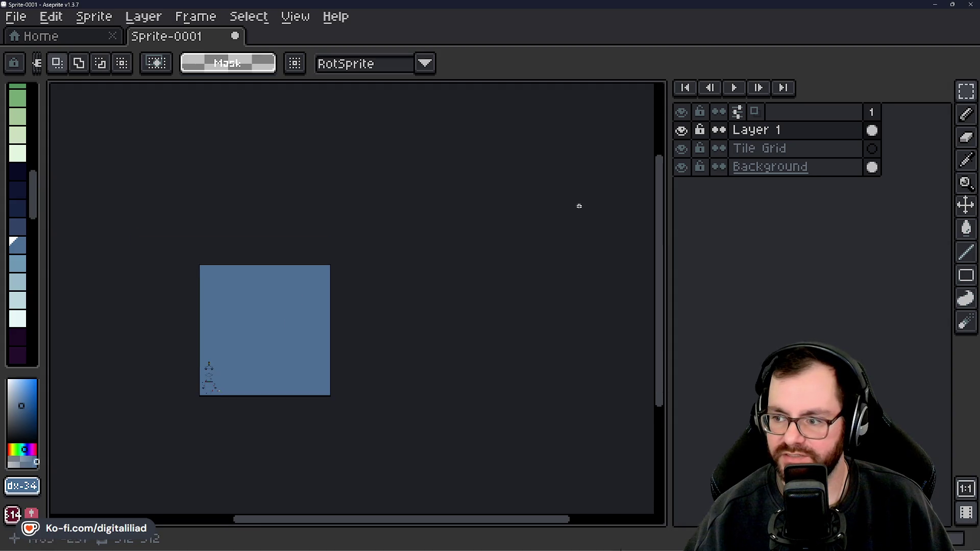
scroll(344, 302, "up", 1)
left_click(681, 166)
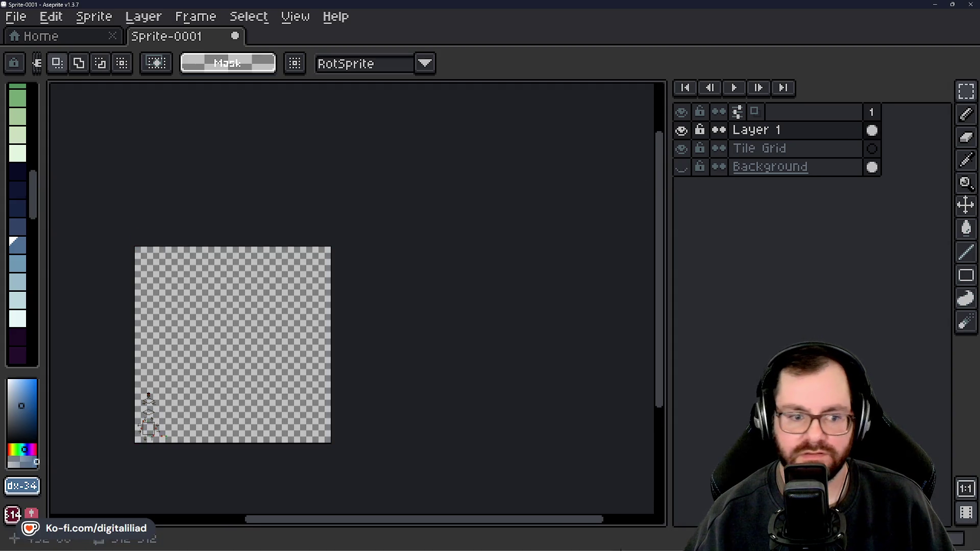
left_click(936, 5)
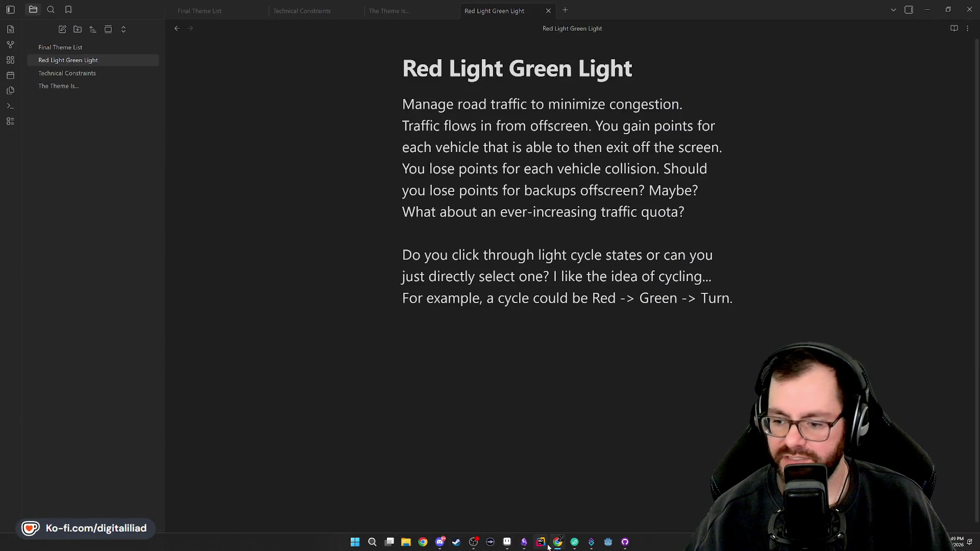
Bring the Ludum Dare site to the front, then return to the sprite editor.
left_click(621, 498)
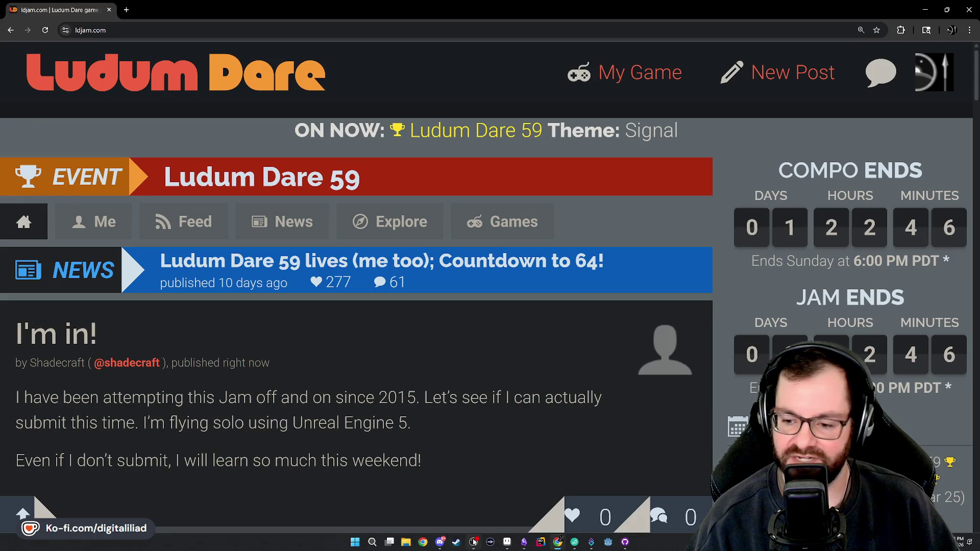
mouse_move(507, 542)
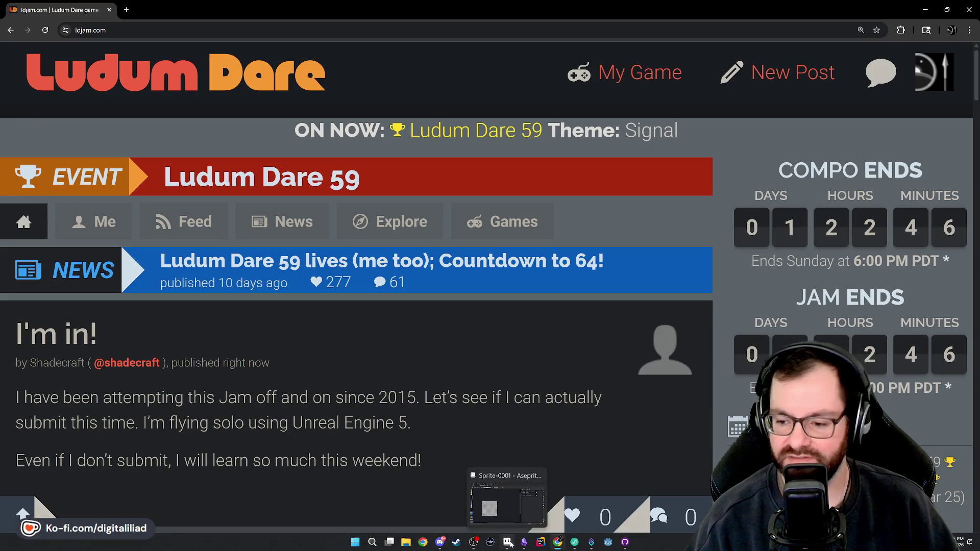
left_click(506, 542)
scroll(146, 396, "up", 4)
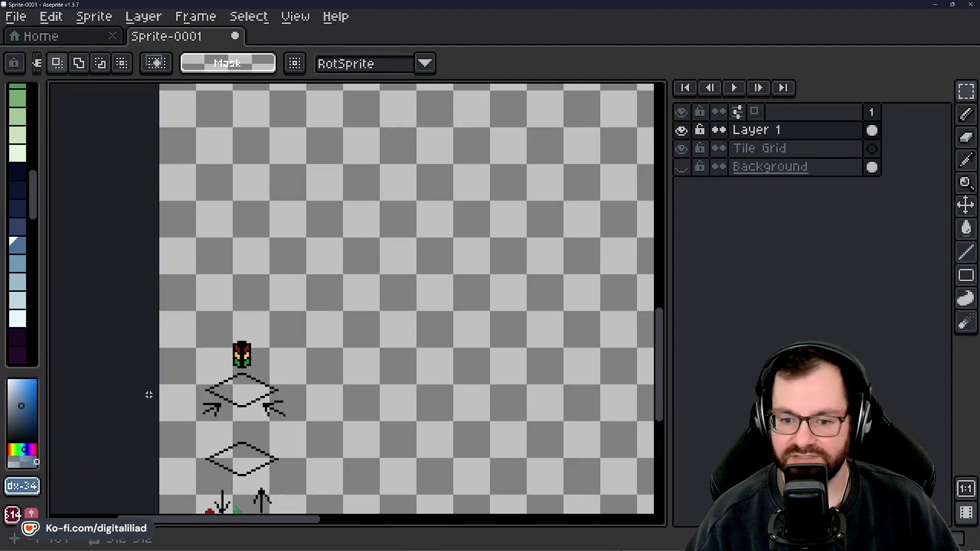
scroll(237, 406, "up", 1)
Pan to the traffic light, marquee it, then switch back to the Red Light Green Light note.
mouse_move(238, 406)
left_mouse_down()
mouse_move(316, 298)
mouse_move(363, 164)
mouse_move(376, 337)
left_mouse_up()
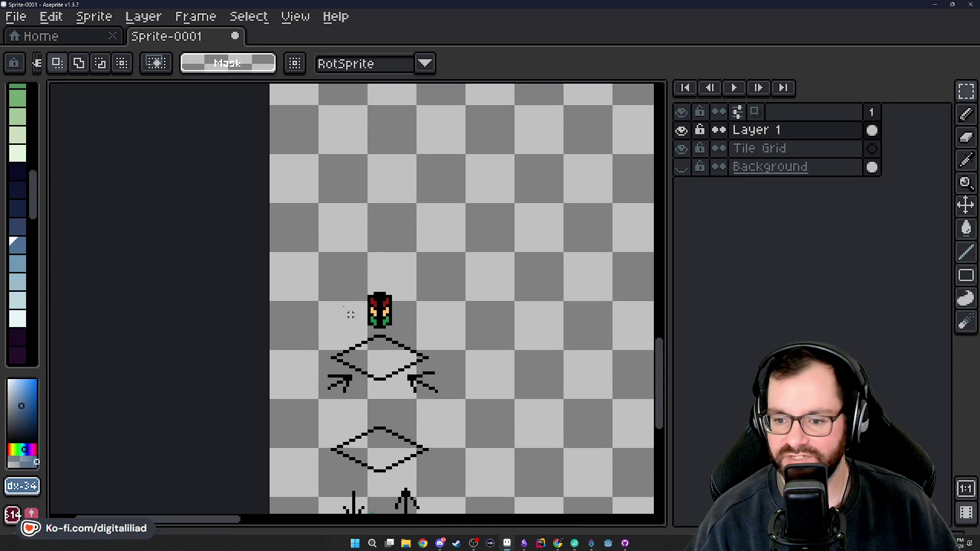
left_click_drag(294, 228, 491, 421)
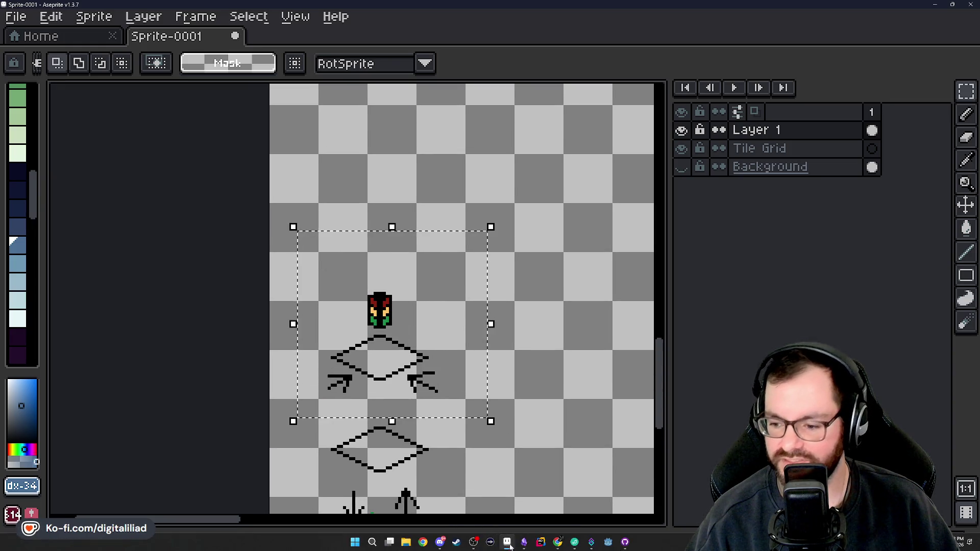
left_click(524, 542)
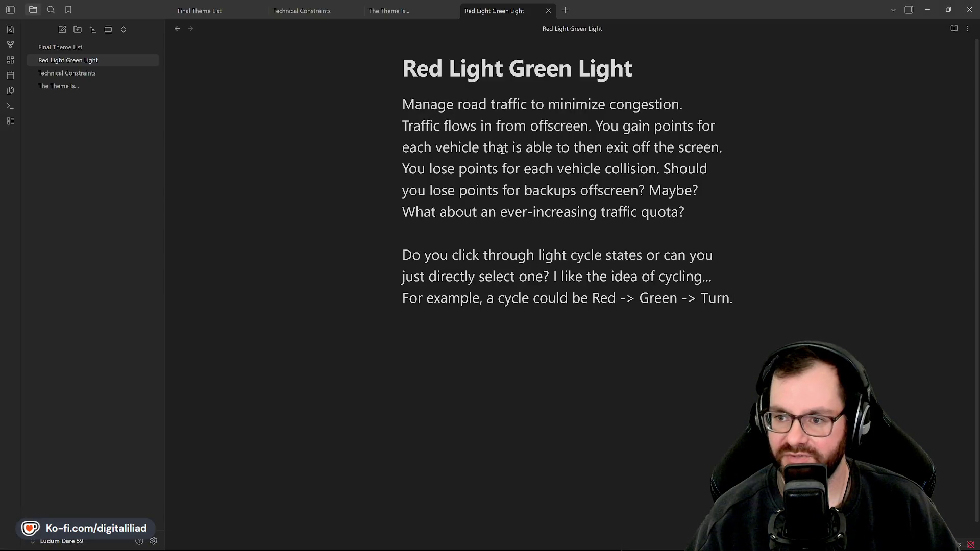
left_click(469, 70)
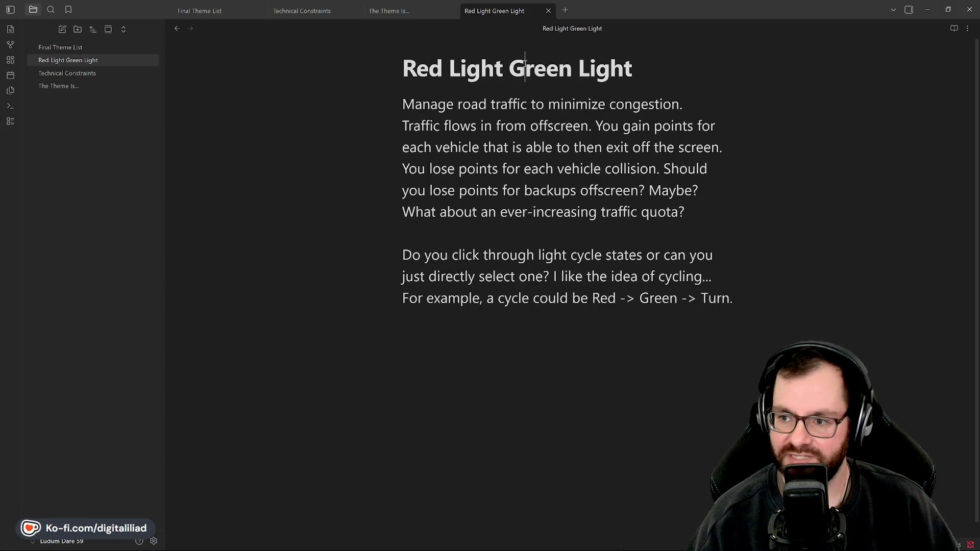
left_click(554, 147)
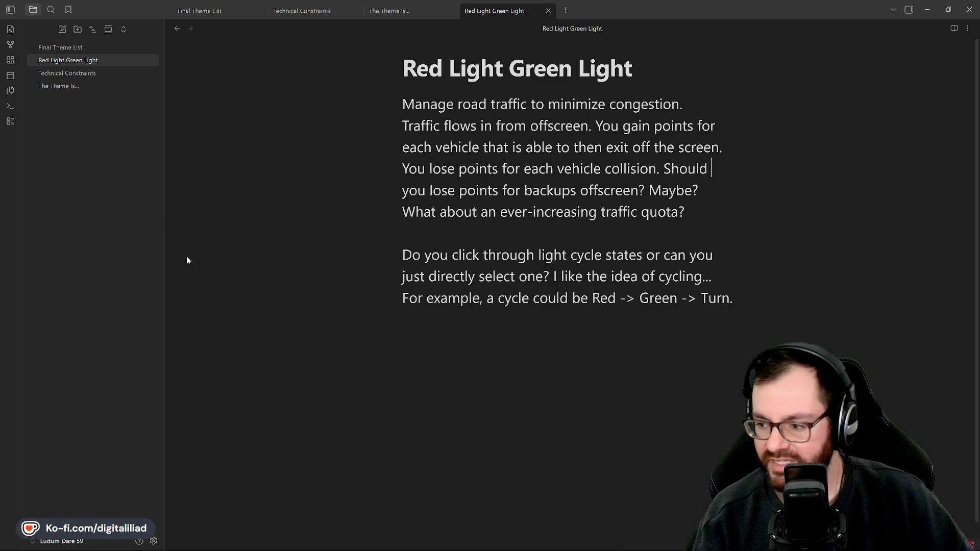
left_click(736, 298)
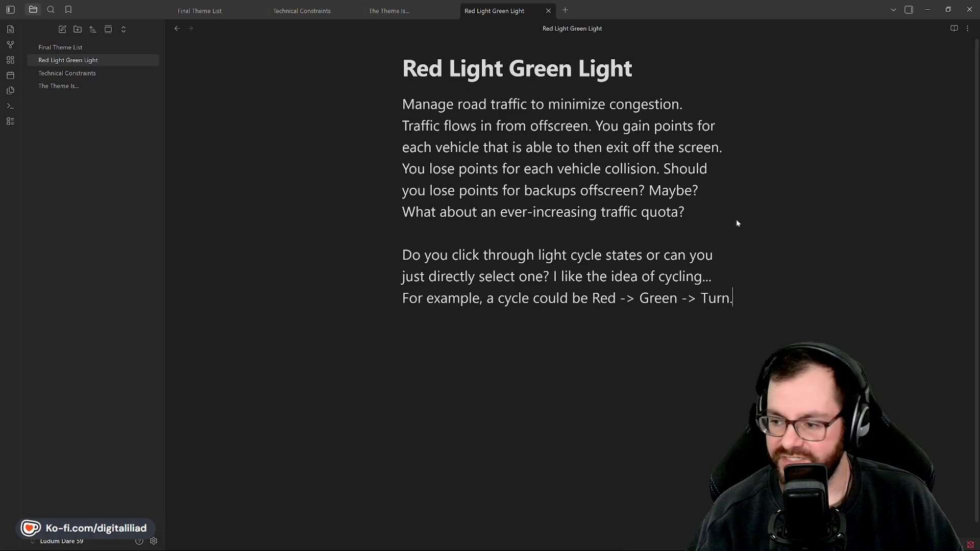
Add an 'Alternative Names:' heading below the text with a first bullet entry, Gridlock.
key("Return")
key("Return")
type("Alternative Name Ideas")
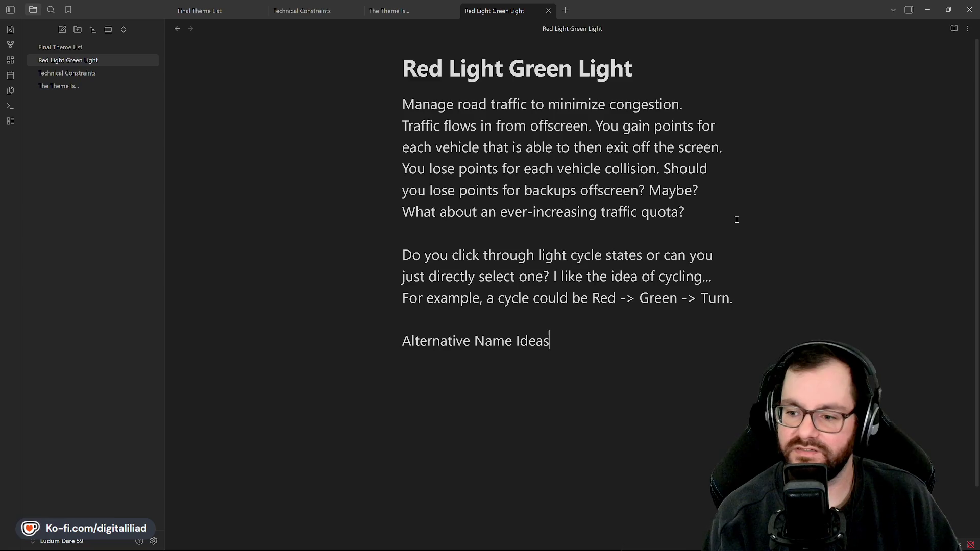
key("BackSpace")
key("BackSpace")
key("BackSpace")
key("BackSpace")
key("BackSpace")
key("BackSpace")
type("s:")
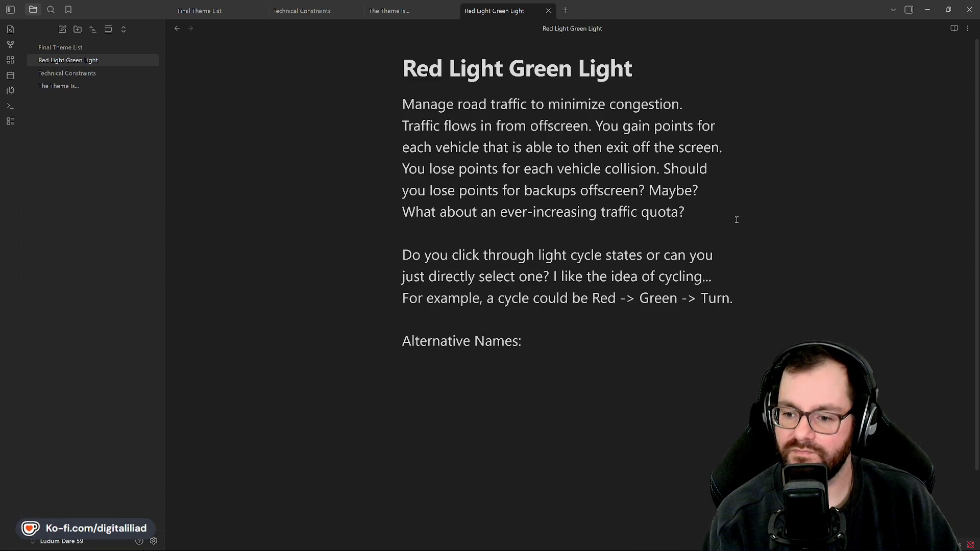
key("BackSpace")
key("BackSpace")
key("BackSpace")
key("Return")
type("* *")
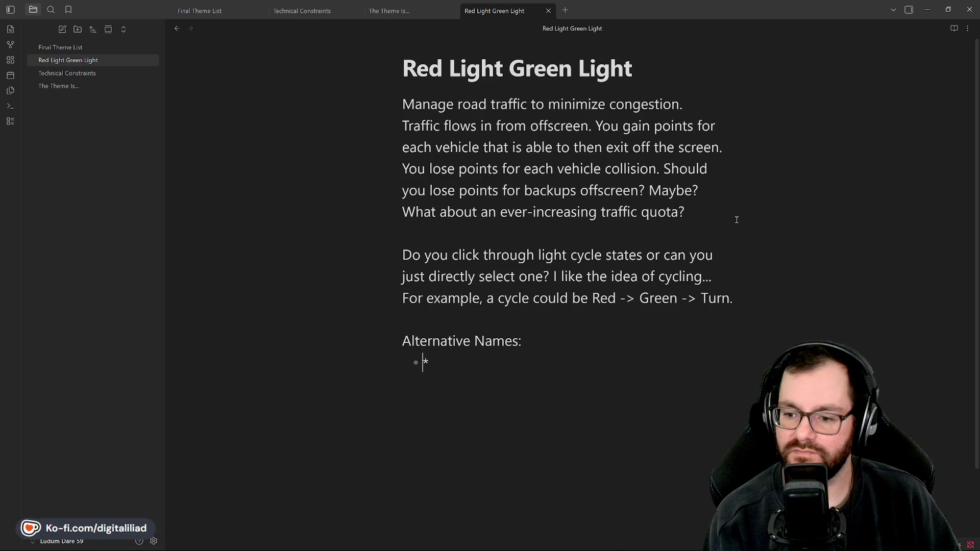
key("Delete")
type("Gridlock")
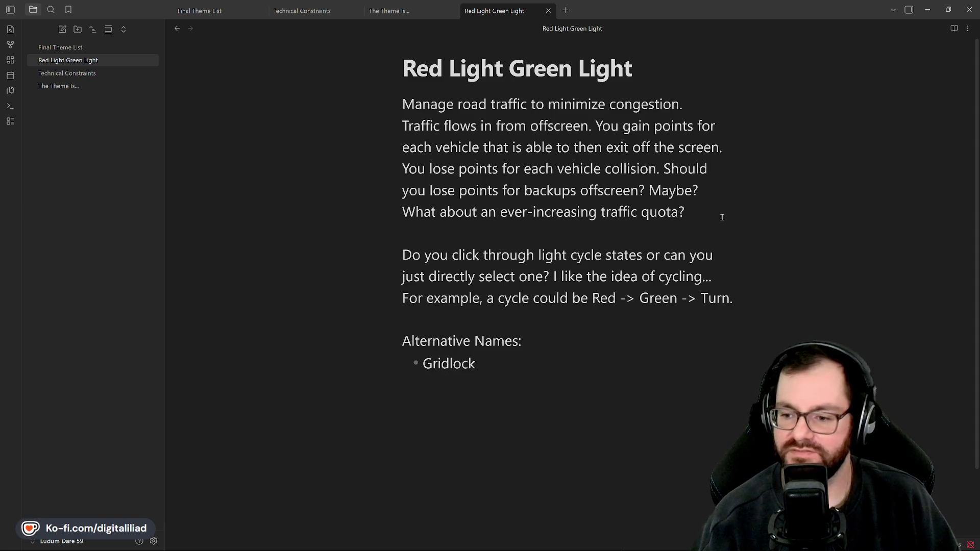
Review the note by selecting and deselecting the body text and the Red Light Green Light title.
left_click_drag(505, 319, 473, 281)
left_click(486, 320)
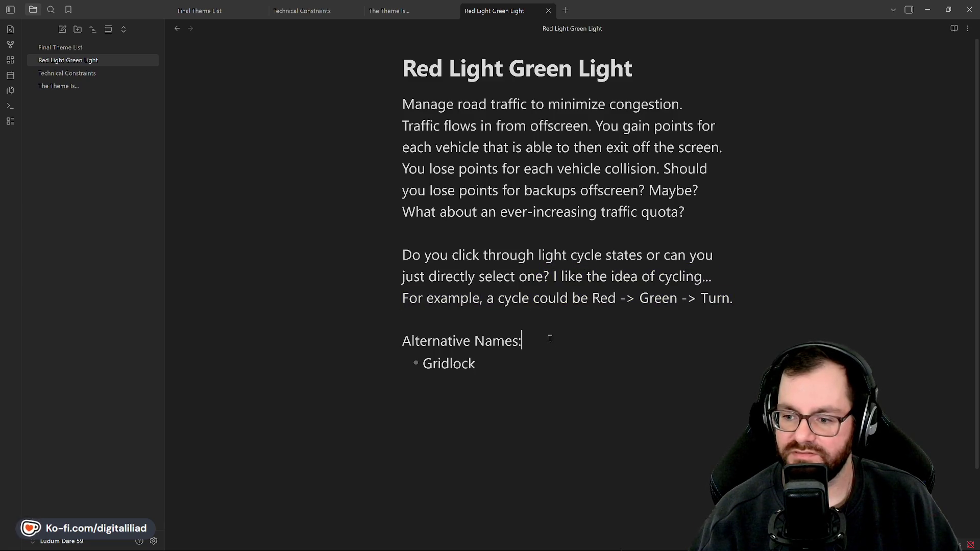
left_click(440, 67)
double_click(550, 72)
left_click(527, 64)
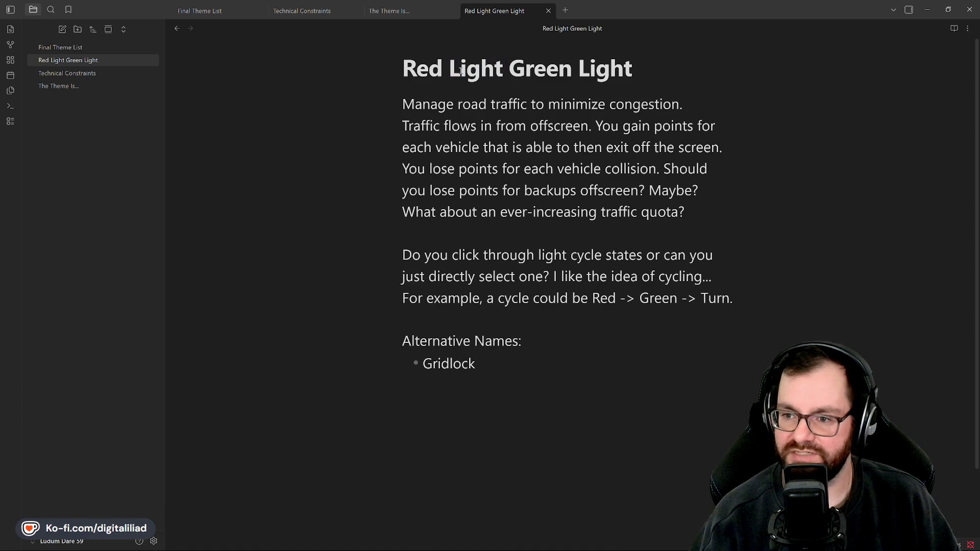
triple_click(444, 69)
left_click(480, 67)
triple_click(479, 61)
left_click(478, 67)
triple_click(475, 69)
left_click(489, 74)
triple_click(489, 74)
left_click(534, 184)
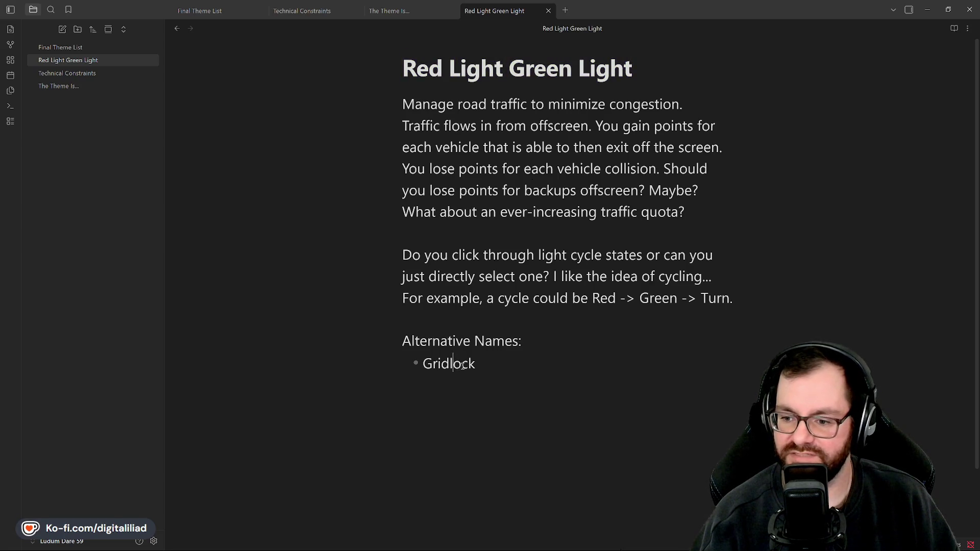
Leave the caret at the end of Gridlock and switch away from the notes window.
left_click(516, 363)
left_click(531, 318)
left_click(478, 352)
double_click(479, 350)
left_click(514, 354)
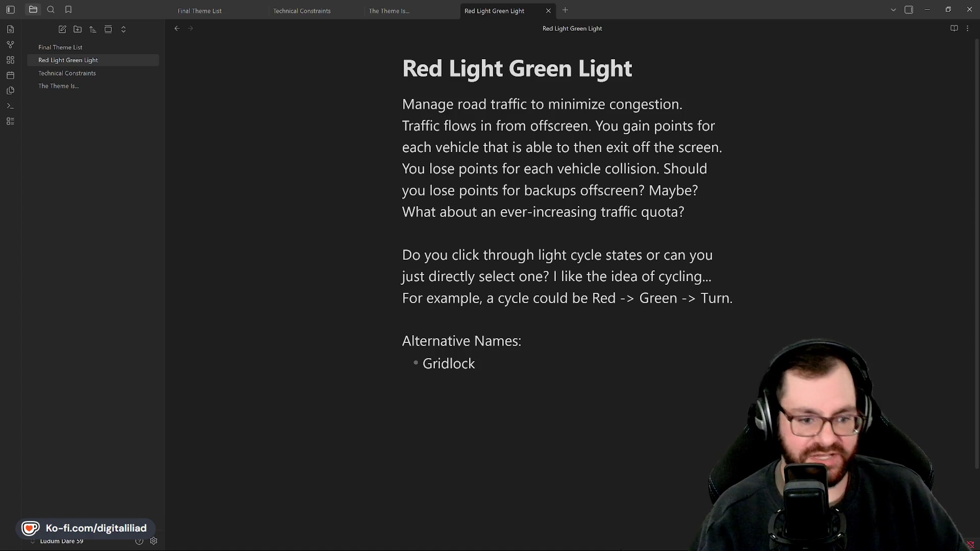
key("alt+Tab")
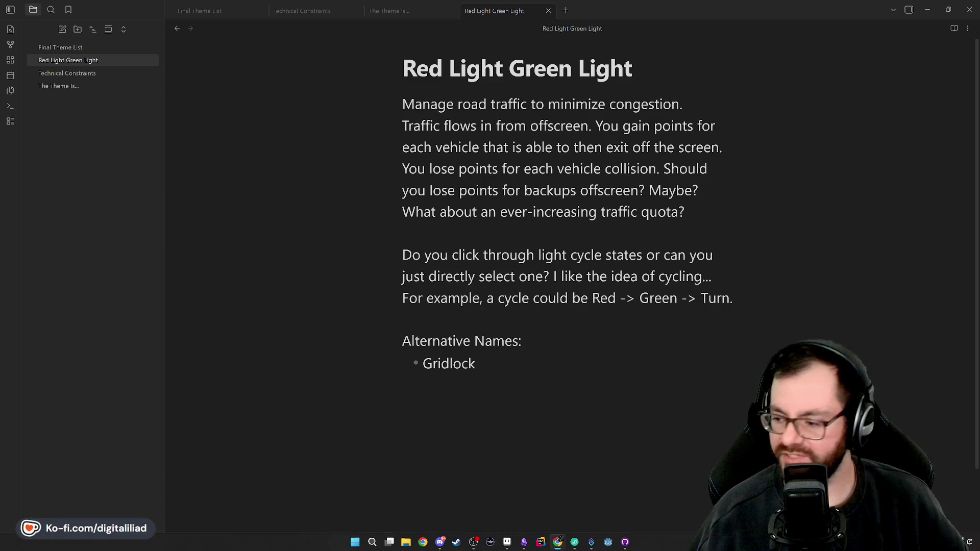
Refocus the note briefly, minimise Obsidian, and bring up the Ludum Dare site.
left_click(524, 234)
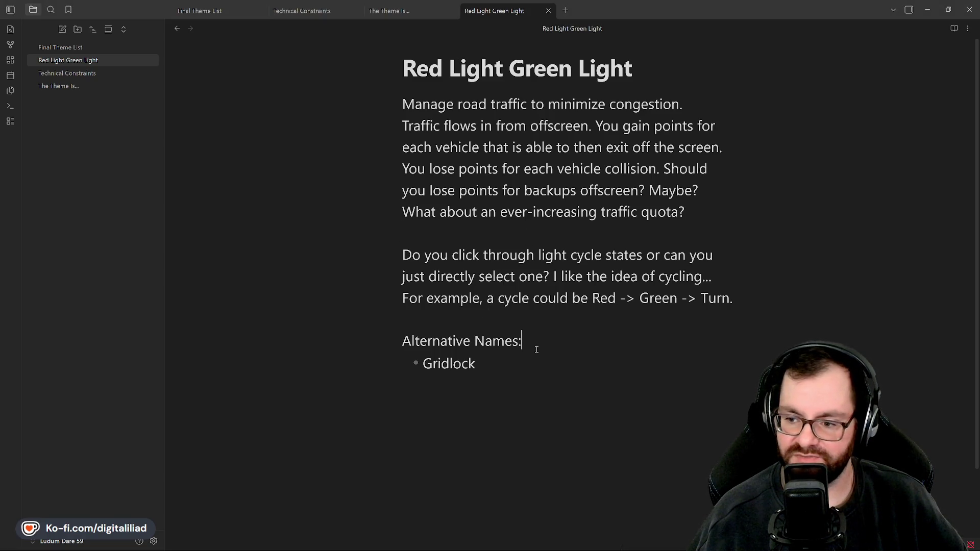
left_click(525, 320)
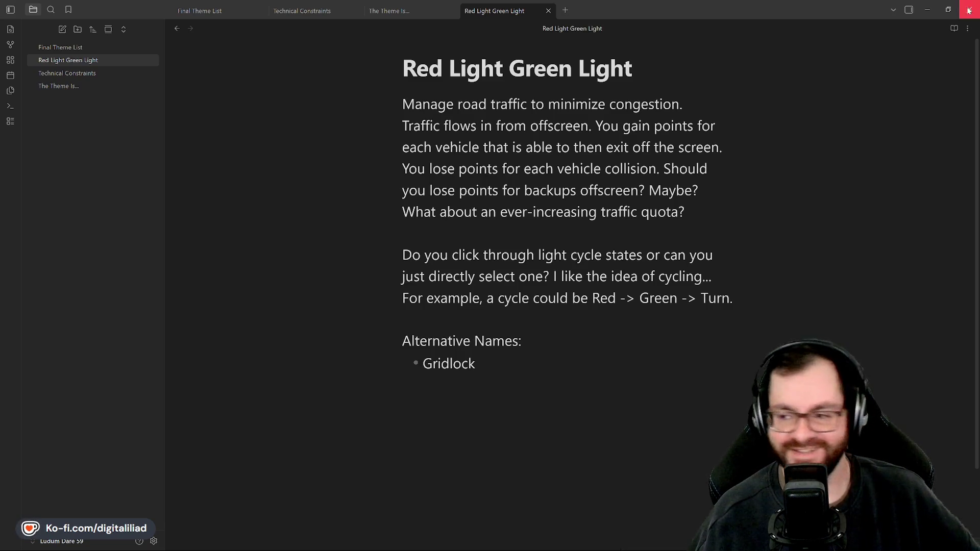
left_click(931, 12)
mouse_move(524, 542)
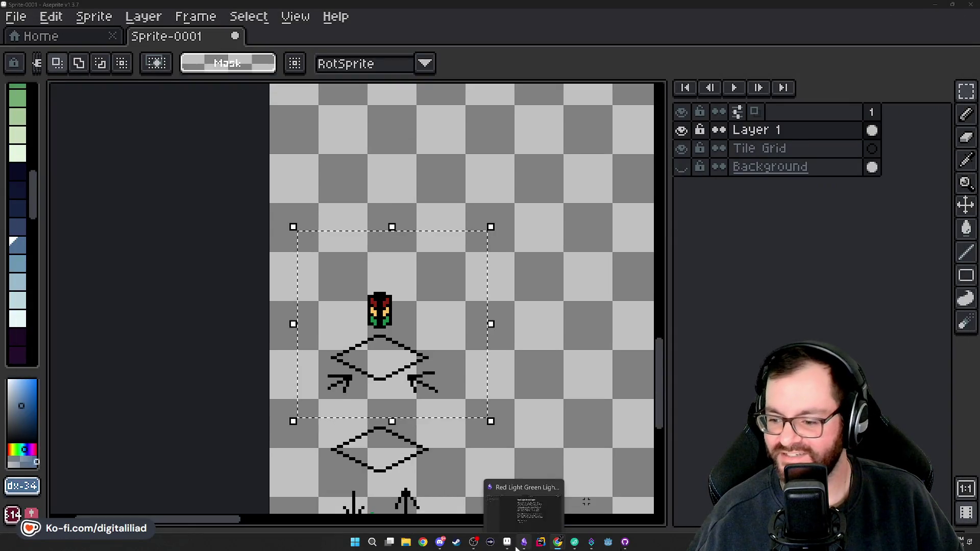
left_click(618, 498)
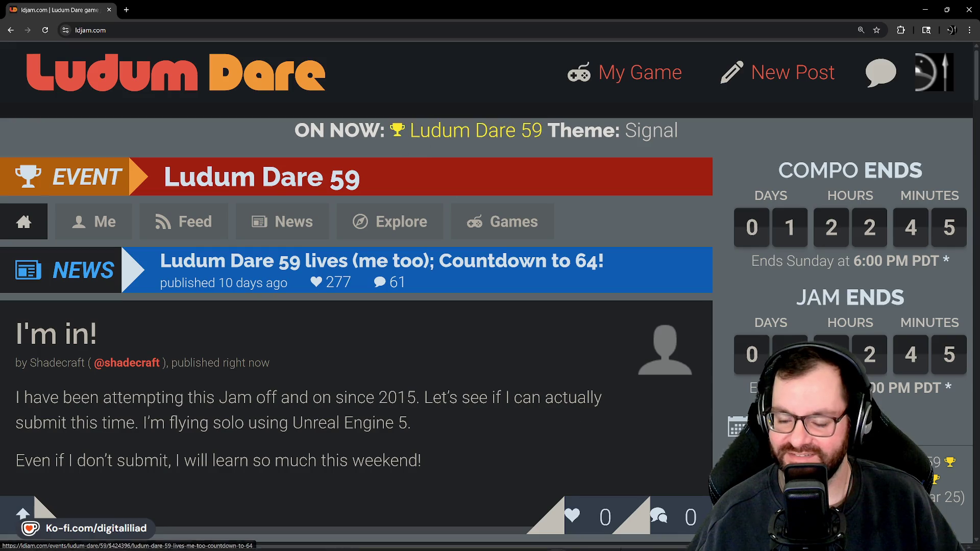
Return from the Ludum Dare 59 page to the Red Light Green Light note in Obsidian.
left_click(523, 542)
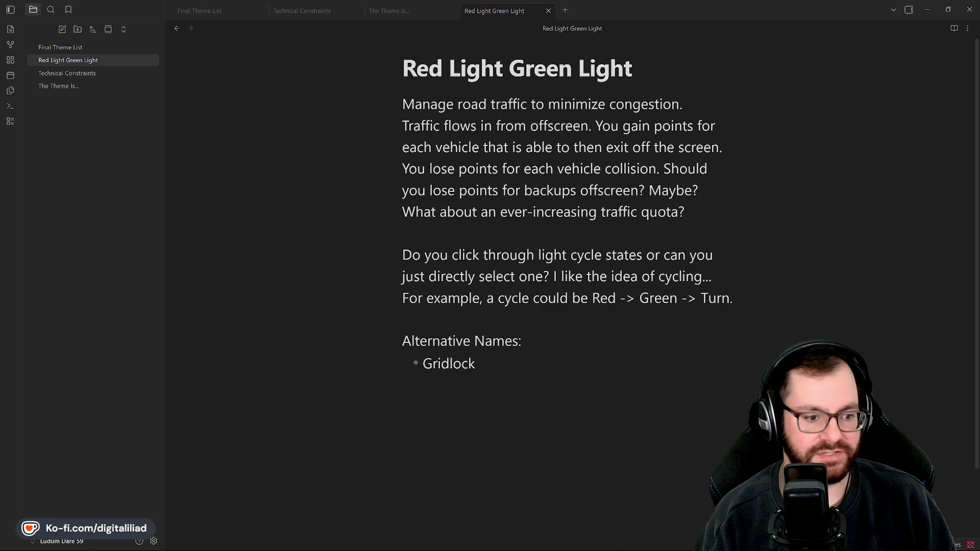
key("alt+Tab")
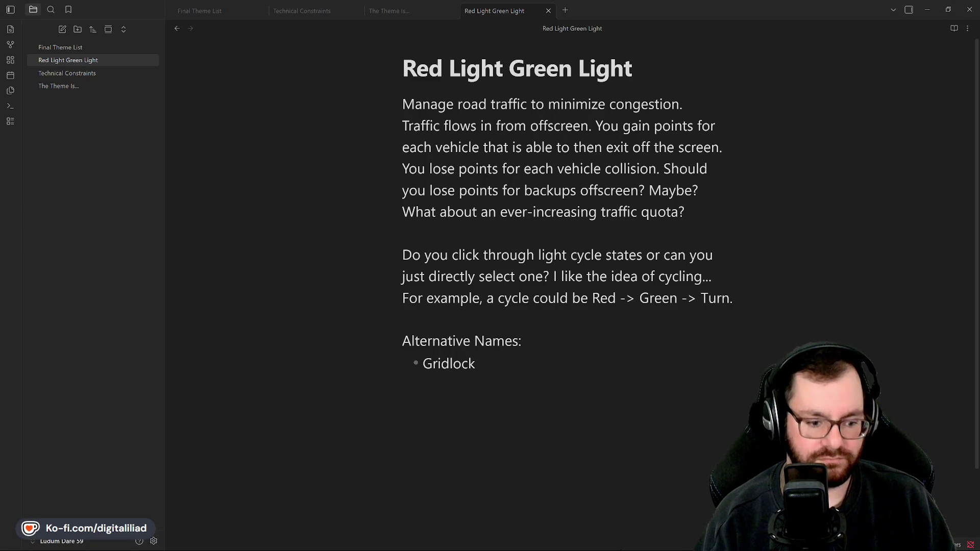
left_click(573, 349)
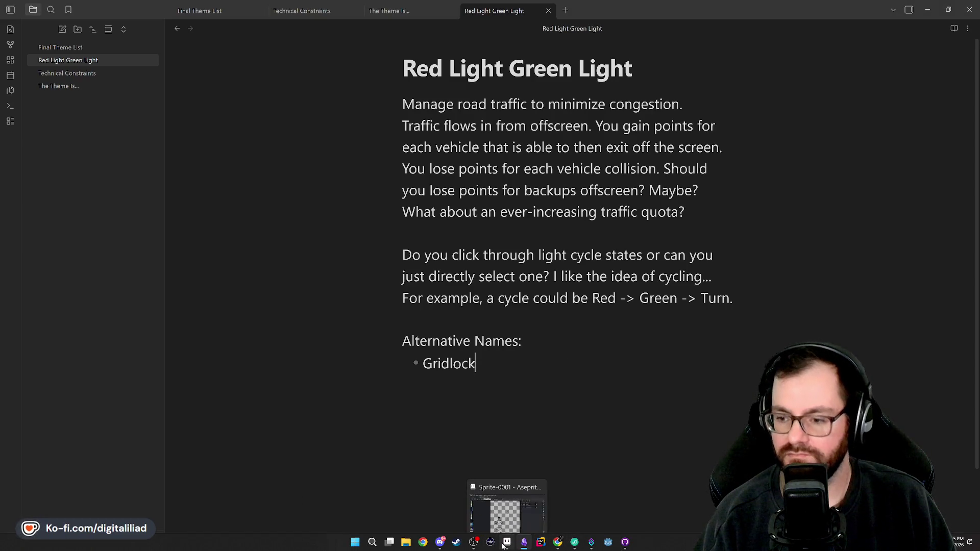
Bring Aseprite forward, drop the old selection, and marquee a wide region over the sprite's upper right.
left_click(506, 542)
mouse_move(493, 366)
left_mouse_down()
mouse_move(486, 335)
mouse_move(415, 333)
left_mouse_up()
left_click(507, 339)
scroll(506, 340, "down", 1)
scroll(503, 339, "down", 1)
scroll(416, 333, "up", 1)
scroll(360, 316, "up", 1)
left_click_drag(360, 316, 386, 321)
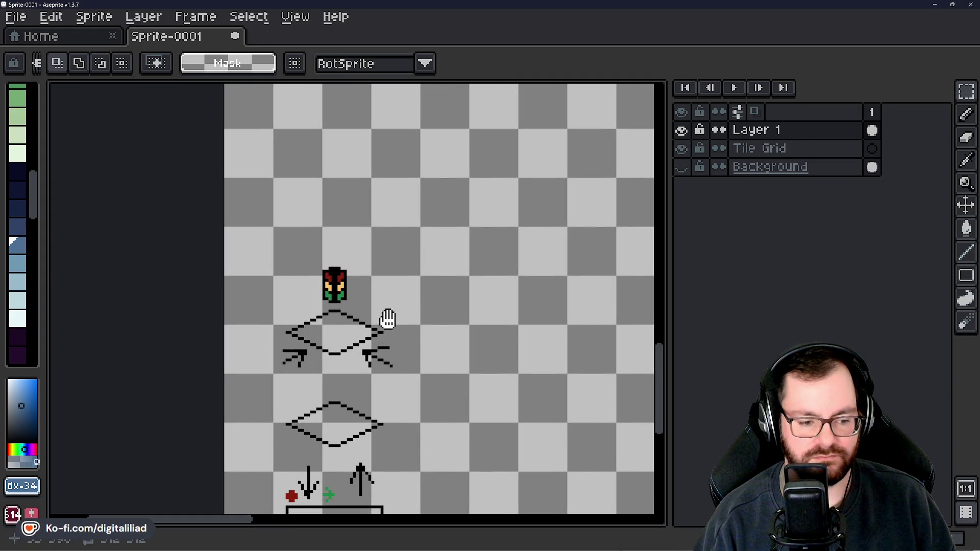
scroll(388, 319, "up", 1)
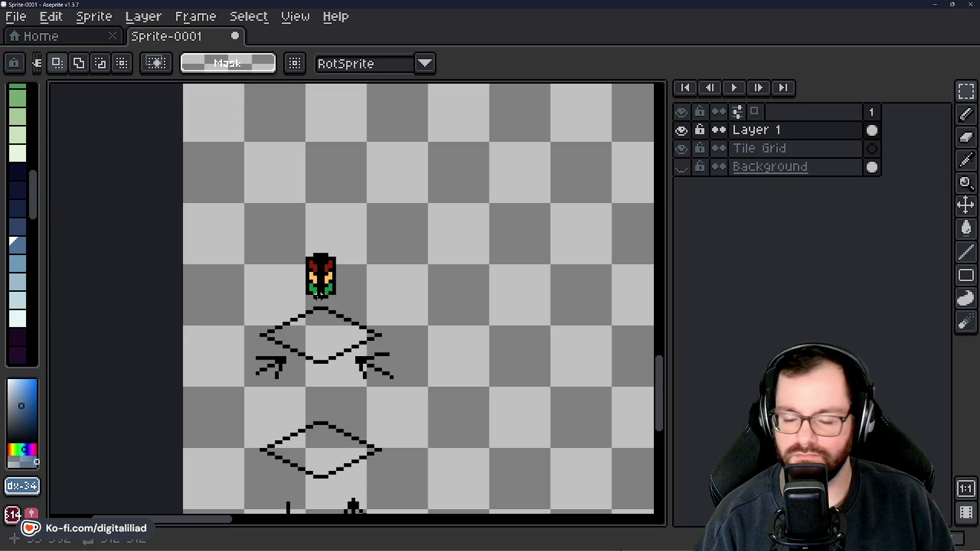
scroll(351, 316, "down", 3)
scroll(389, 280, "down", 2)
left_click_drag(389, 280, 350, 313)
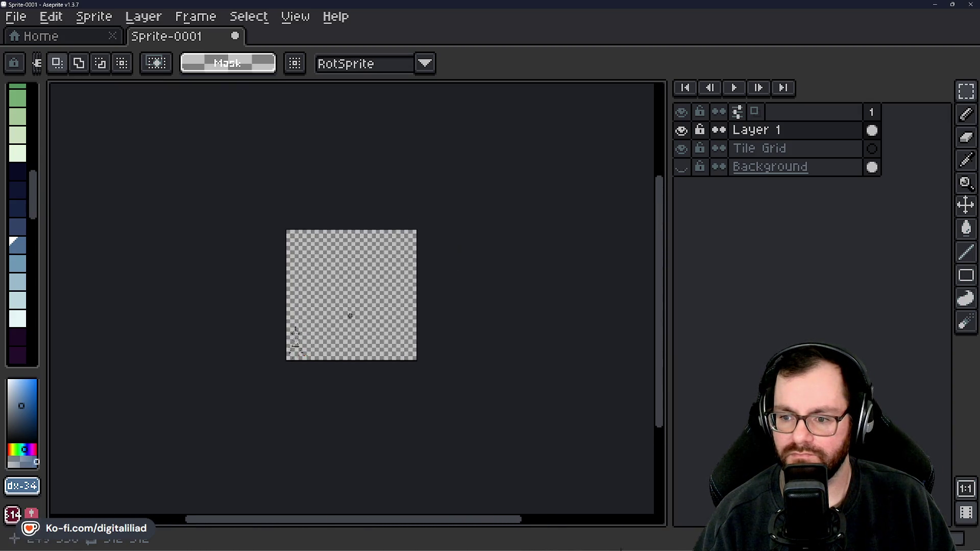
scroll(322, 225, "up", 2)
mouse_move(284, 174)
left_mouse_down()
mouse_move(469, 266)
mouse_move(524, 266)
mouse_move(526, 312)
mouse_move(521, 303)
left_mouse_up()
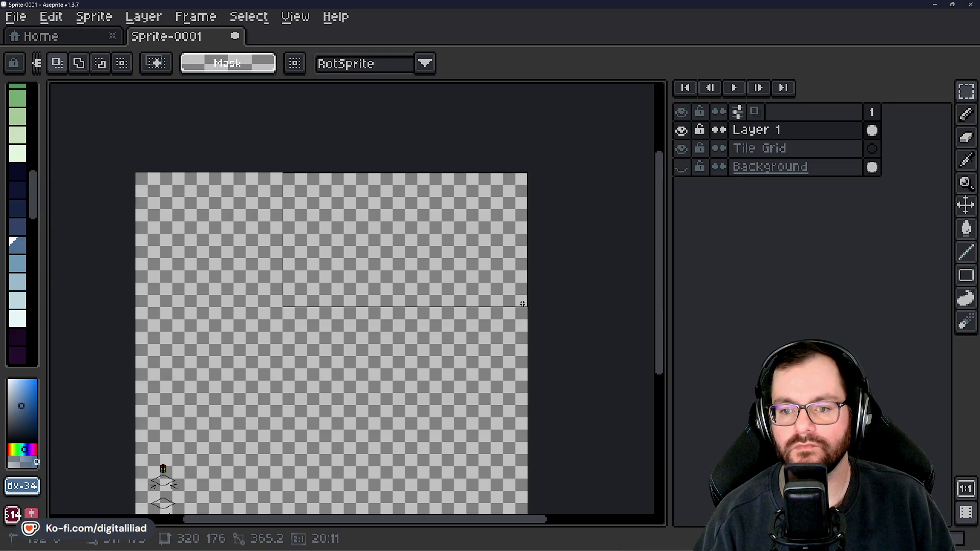
left_click_drag(522, 303, 522, 306)
scroll(413, 310, "up", 5)
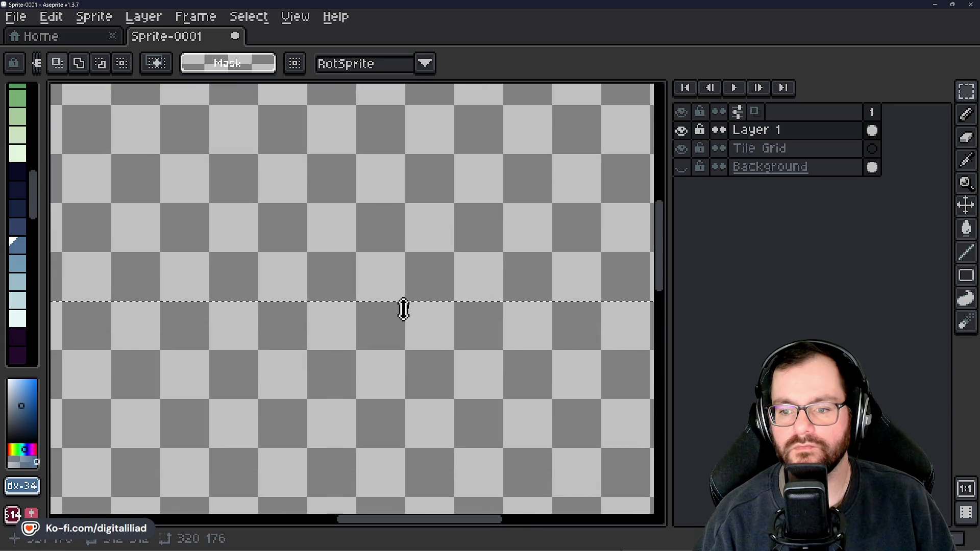
Stretch the frame to 320 by 180, pick white, commit it, and show the blue Background layer.
left_click_drag(407, 303, 414, 322)
scroll(413, 322, "down", 2)
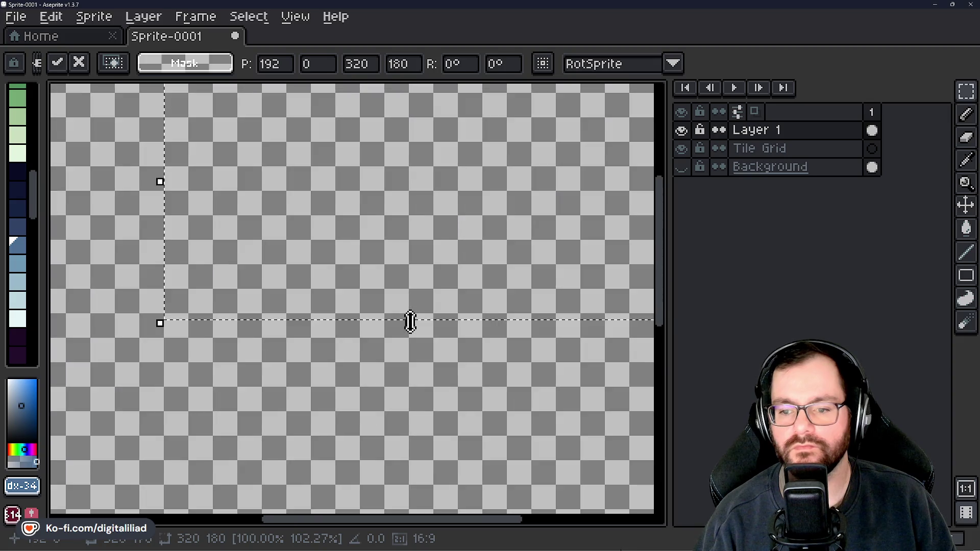
scroll(414, 321, "down", 3)
scroll(413, 324, "up", 1)
scroll(31, 253, "down", 3)
scroll(29, 268, "down", 3)
scroll(35, 234, "up", 3)
scroll(25, 238, "up", 3)
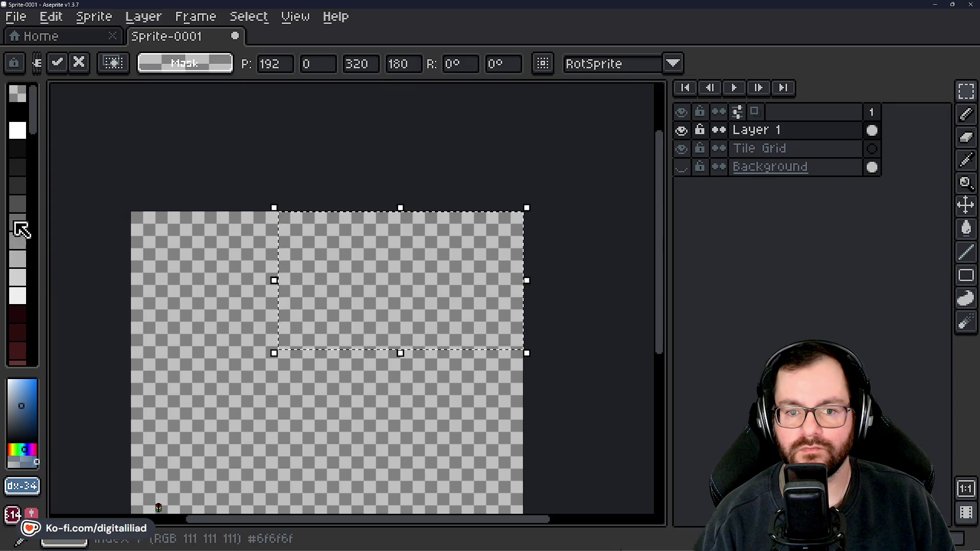
left_click(25, 132)
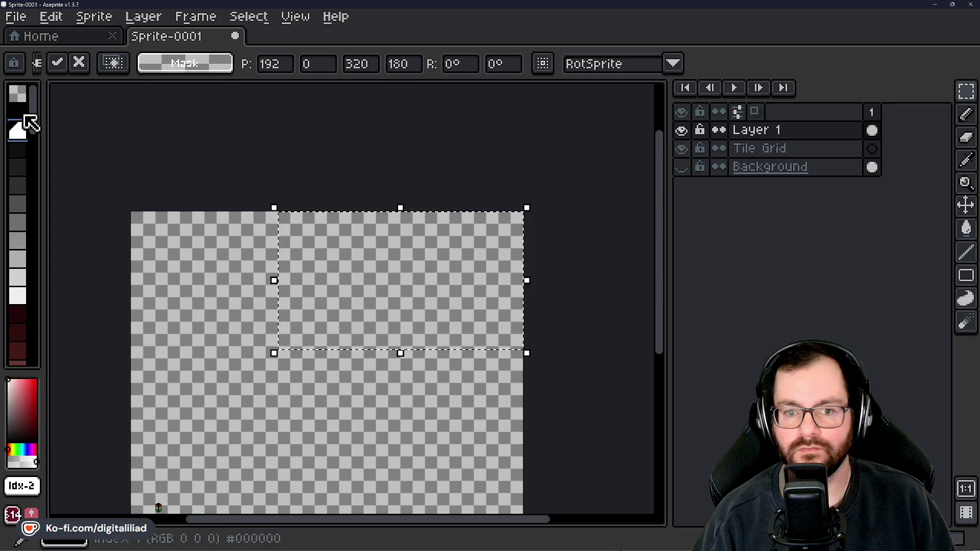
mouse_move(229, 364)
left_mouse_down()
mouse_move(222, 358)
mouse_move(272, 273)
left_mouse_up()
left_click(681, 166)
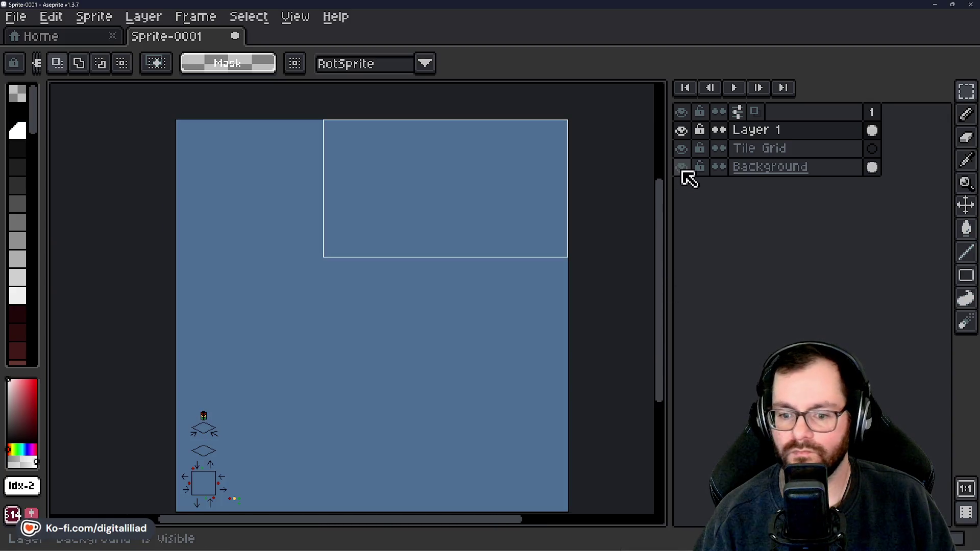
Show the Tile Grid layer, return to Layer 1, and select the lower diamond outline.
left_click_drag(424, 357, 482, 275)
mouse_move(415, 303)
left_mouse_down()
mouse_move(364, 357)
mouse_move(324, 339)
left_mouse_up()
scroll(317, 350, "up", 3)
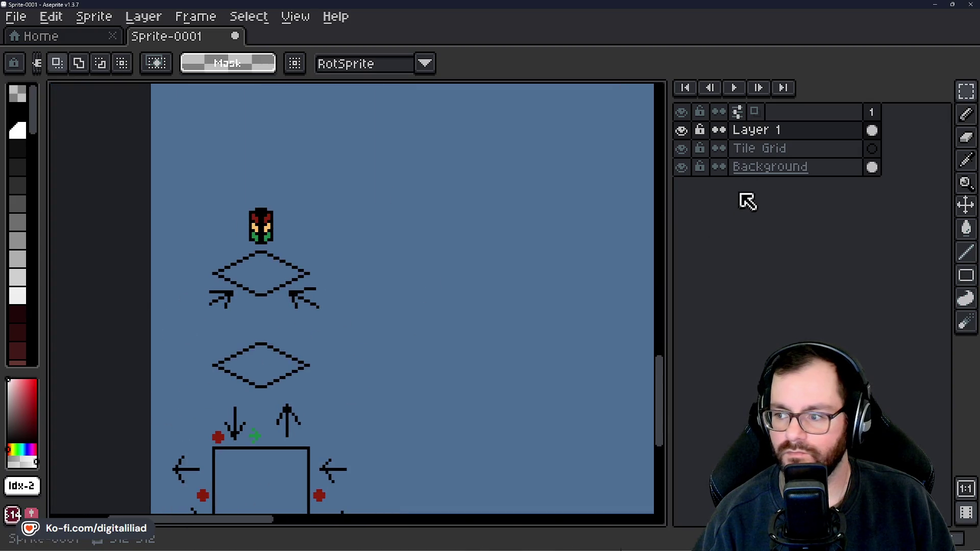
left_click(758, 148)
left_click(681, 148)
scroll(465, 350, "down", 3)
left_click(758, 130)
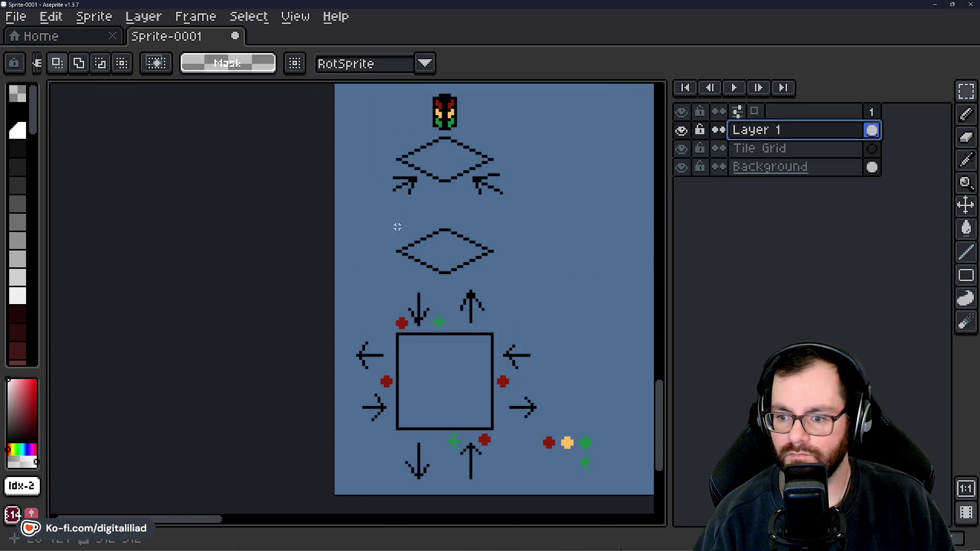
scroll(424, 230, "up", 3)
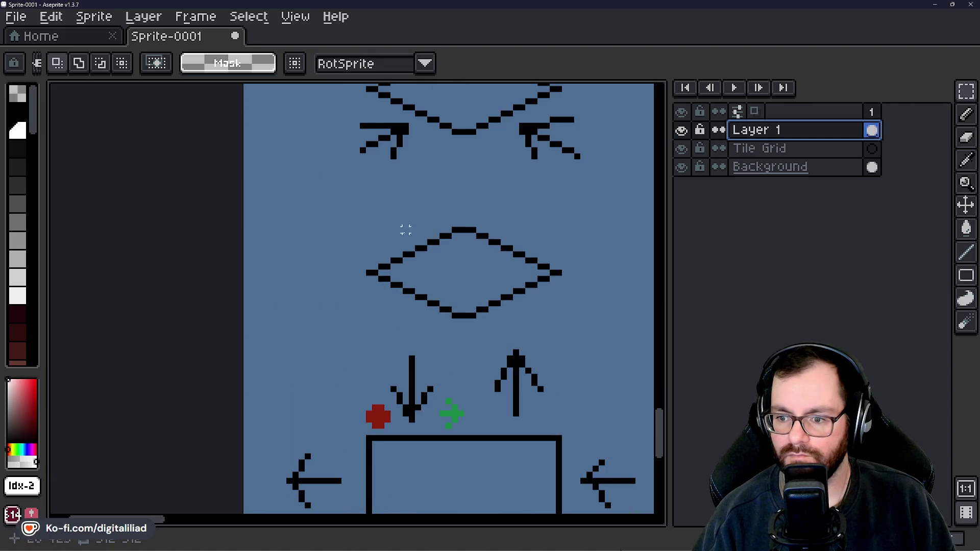
left_click_drag(368, 229, 564, 322)
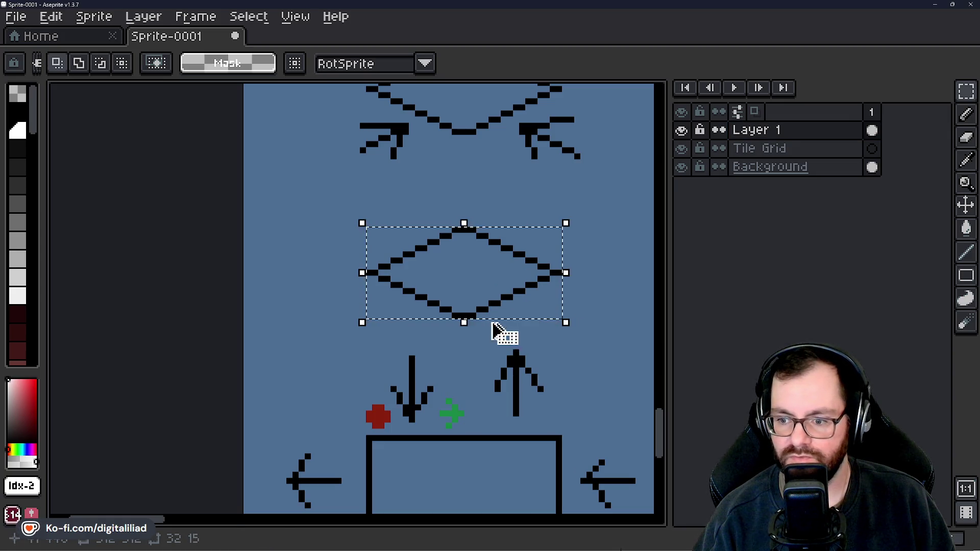
Reselect the lower diamond outline tip to tip with a clean rectangular marquee.
left_click(420, 302)
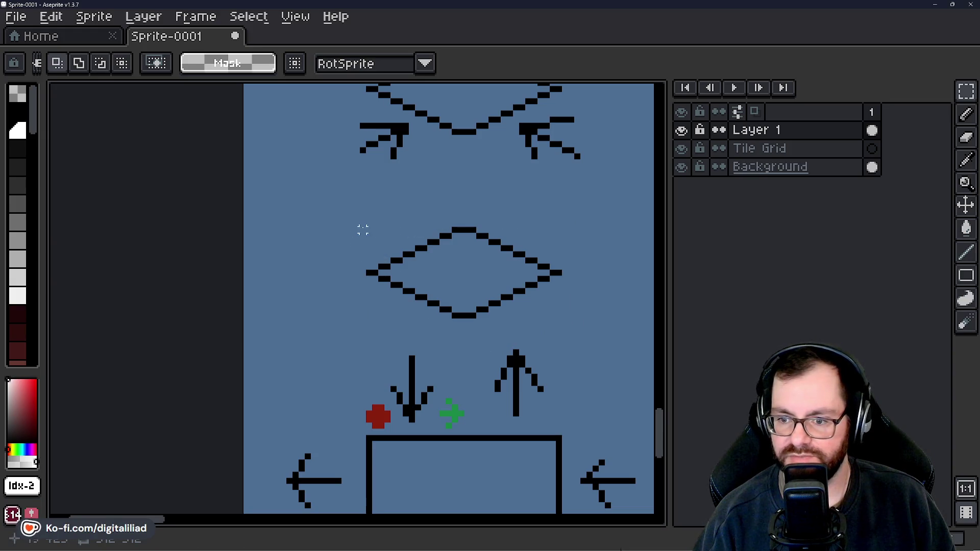
mouse_move(361, 228)
left_mouse_down()
mouse_move(397, 257)
mouse_move(522, 323)
left_mouse_up()
left_click(566, 272)
left_click_drag(369, 230, 560, 323)
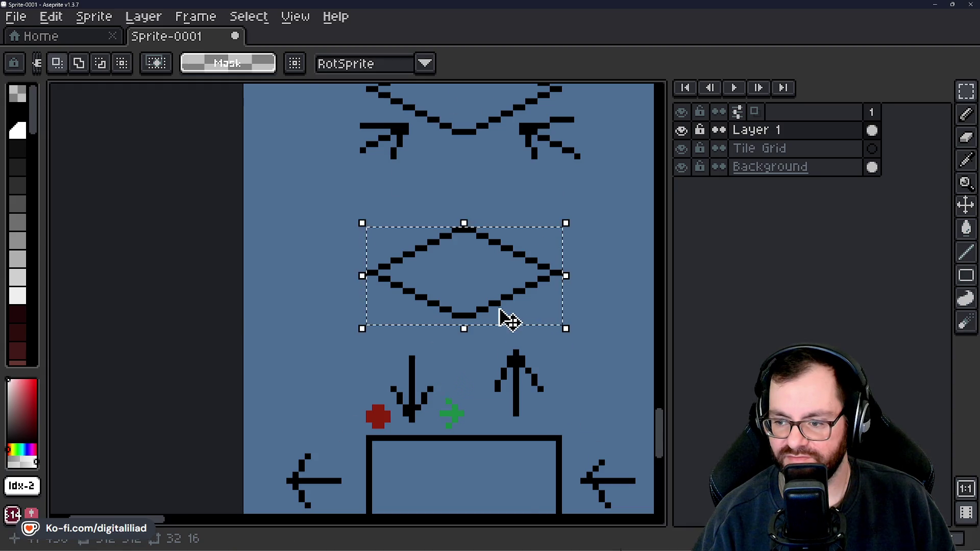
scroll(503, 317, "down", 1)
scroll(508, 281, "up", 1)
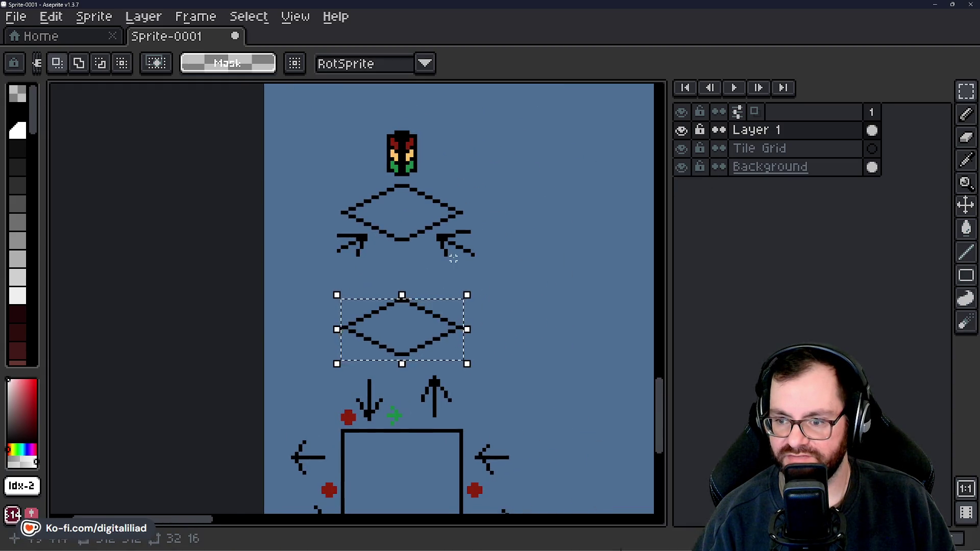
scroll(399, 263, "down", 2)
Paste the diamond onto Tile Grid inside the white frame, align it, and drop a copy down-left.
left_click(837, 149)
scroll(491, 238, "down", 3)
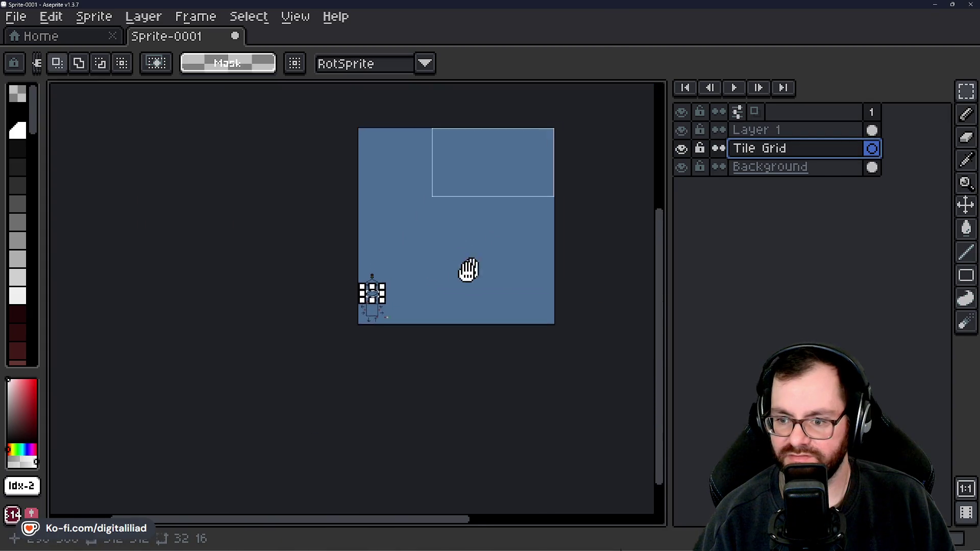
scroll(463, 226, "up", 4)
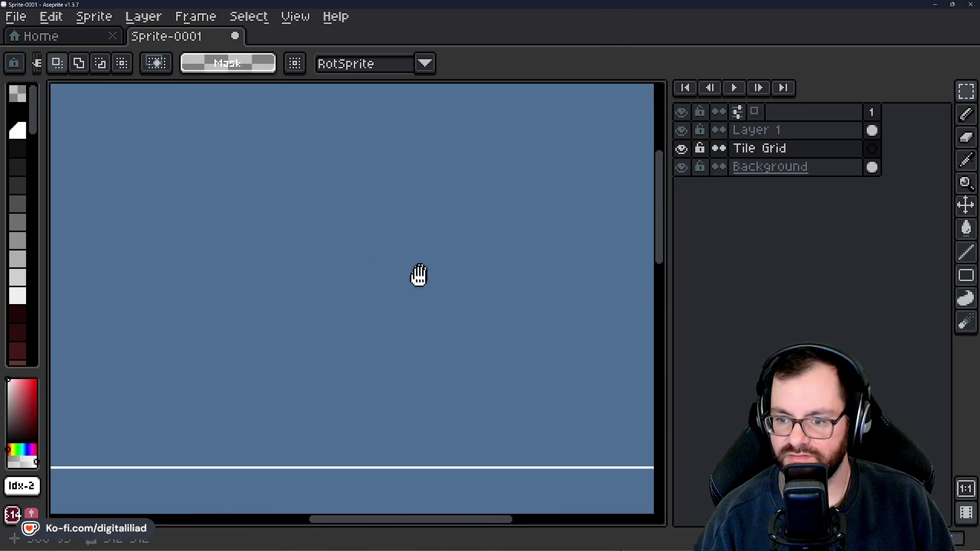
scroll(450, 333, "down", 1)
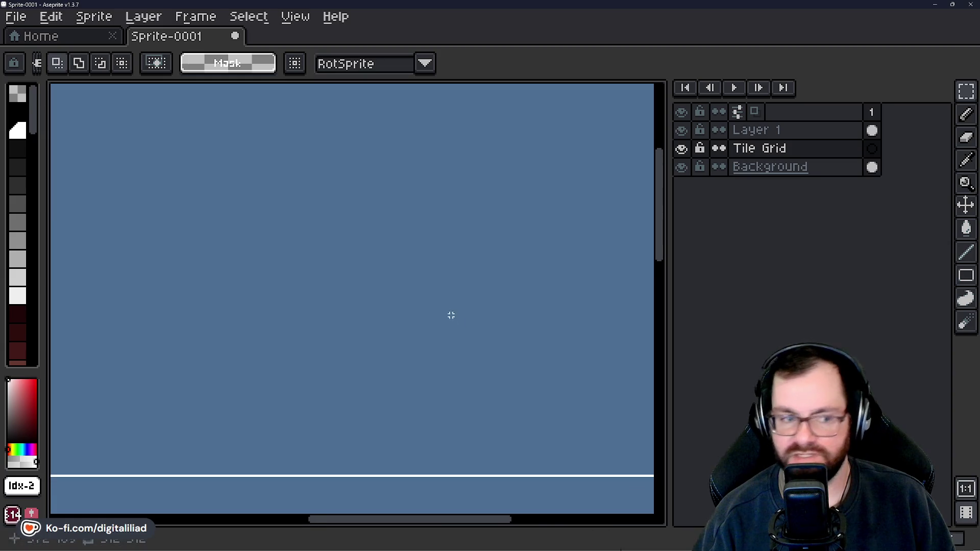
scroll(339, 268, "up", 1)
scroll(341, 270, "down", 2)
key("ctrl+v")
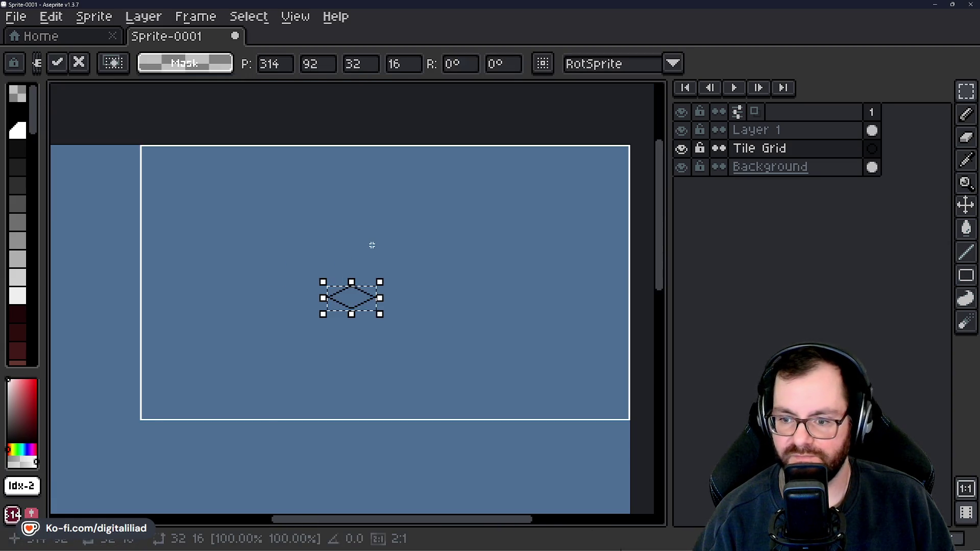
mouse_move(365, 302)
left_mouse_down()
mouse_move(406, 282)
mouse_move(406, 265)
left_mouse_up()
scroll(403, 282, "up", 1)
scroll(411, 288, "up", 1)
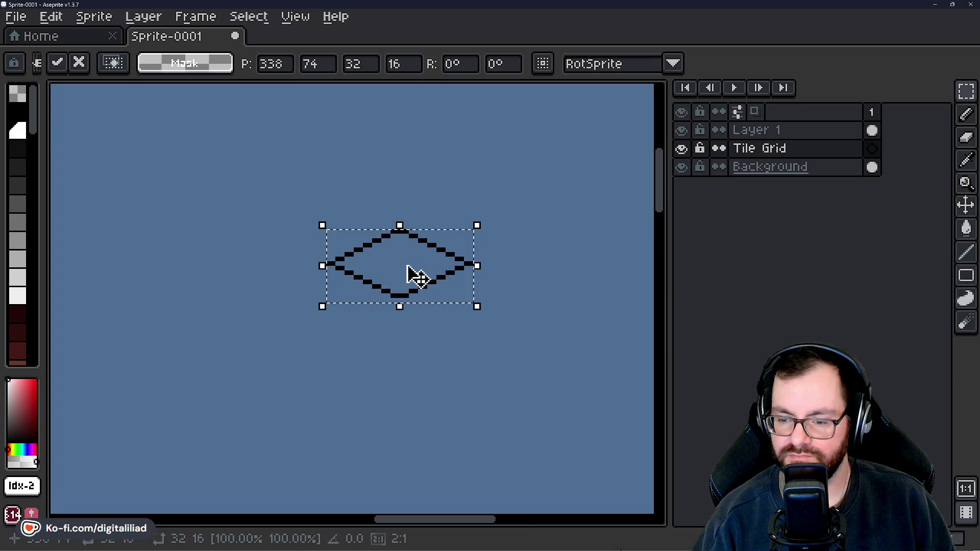
scroll(412, 277, "down", 1)
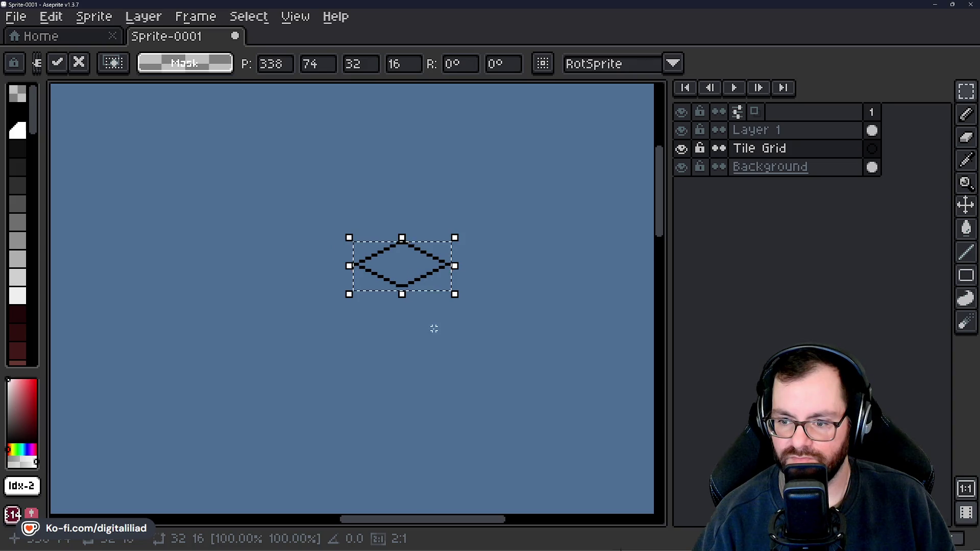
scroll(433, 328, "down", 1)
scroll(425, 322, "up", 1)
scroll(416, 280, "up", 1)
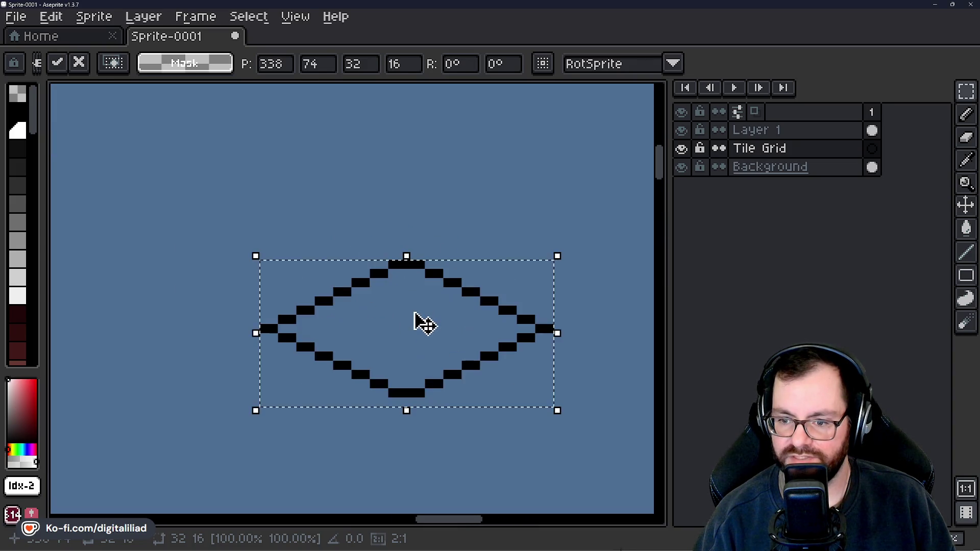
scroll(422, 322, "down", 1)
scroll(391, 314, "down", 1)
scroll(406, 314, "down", 1)
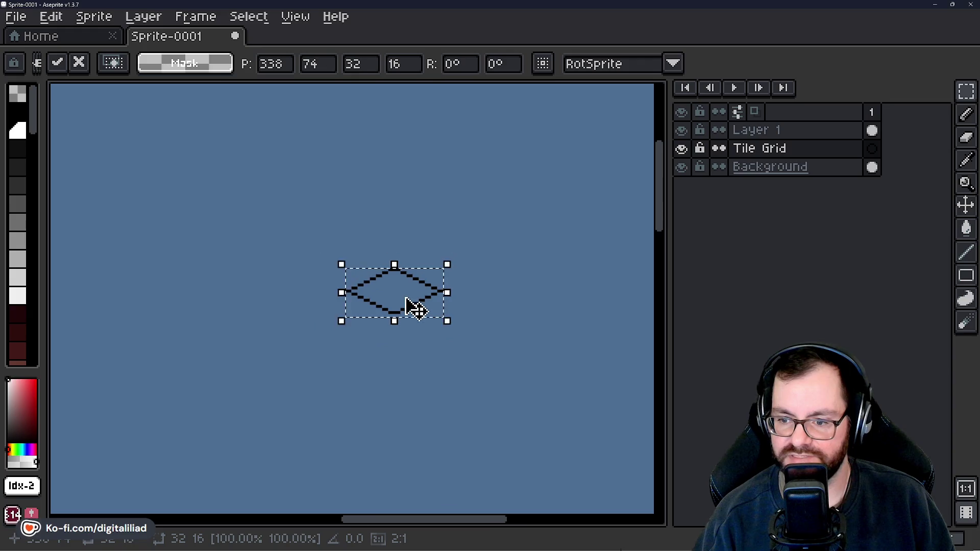
scroll(414, 260, "down", 1)
scroll(445, 247, "up", 1)
left_click_drag(444, 248, 446, 249)
scroll(448, 248, "up", 1)
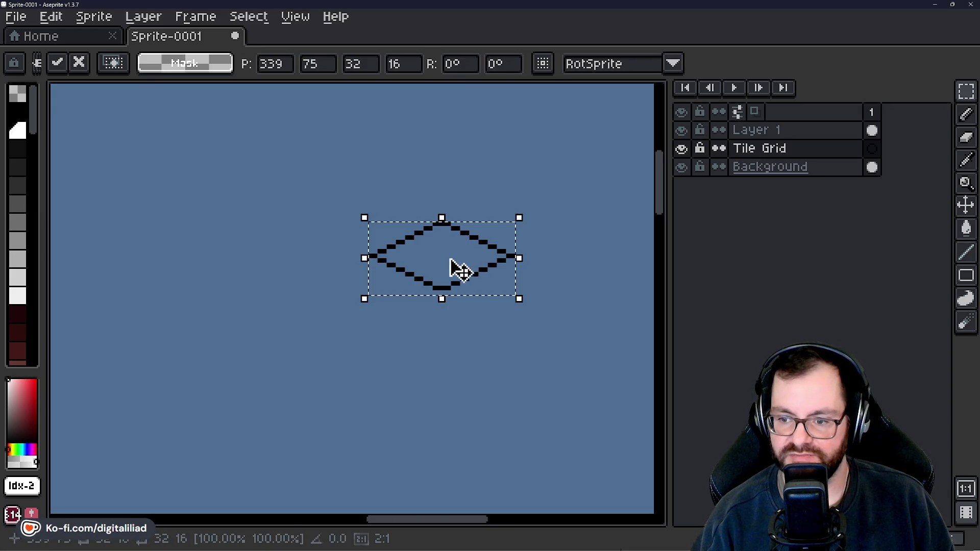
scroll(456, 267, "up", 1)
left_click_drag(455, 266, 314, 336)
scroll(310, 334, "down", 2)
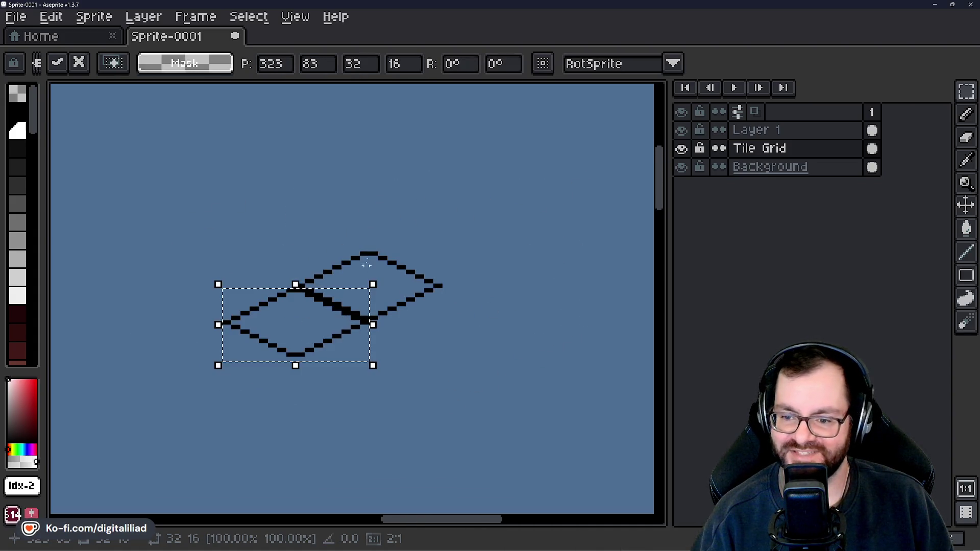
Copy the diamond onto adjacent tiles so four diamonds interlock, then commit and deselect.
key("ctrl+z")
left_click_drag(368, 291, 442, 251)
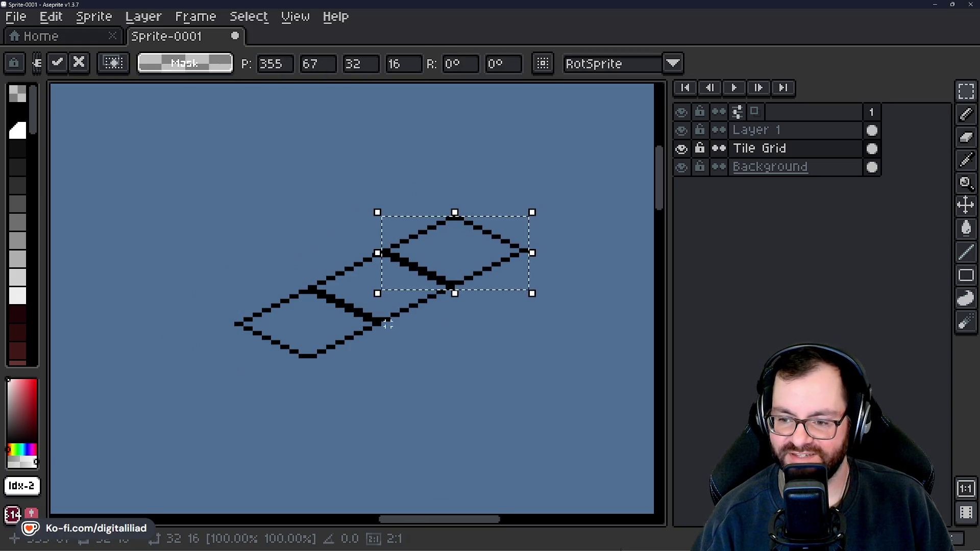
mouse_move(388, 253)
left_mouse_down()
mouse_move(480, 318)
mouse_move(449, 317)
mouse_move(353, 243)
left_mouse_up()
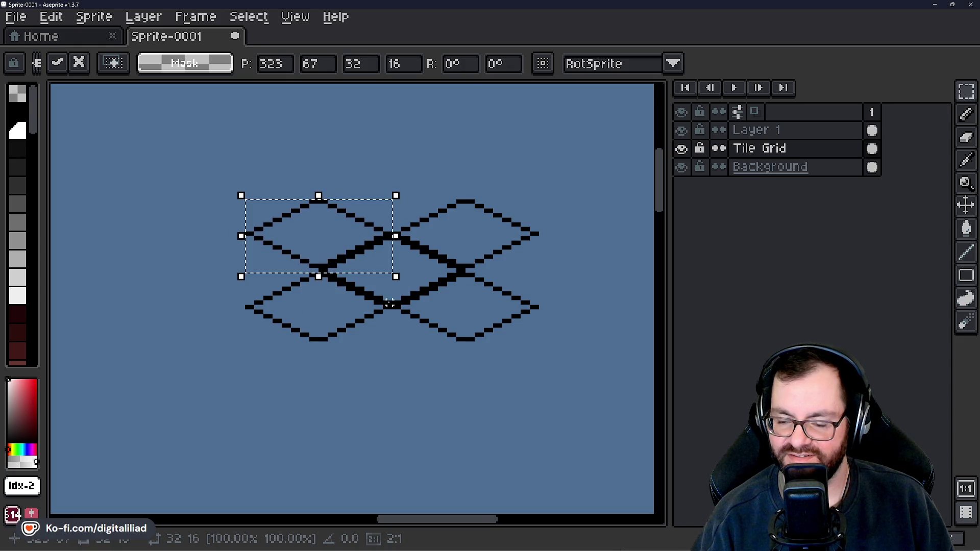
mouse_move(404, 306)
left_mouse_down()
mouse_move(416, 258)
mouse_move(409, 201)
mouse_move(415, 252)
mouse_move(361, 267)
mouse_move(256, 274)
mouse_move(270, 276)
left_mouse_up()
scroll(270, 275, "down", 3)
key("Return")
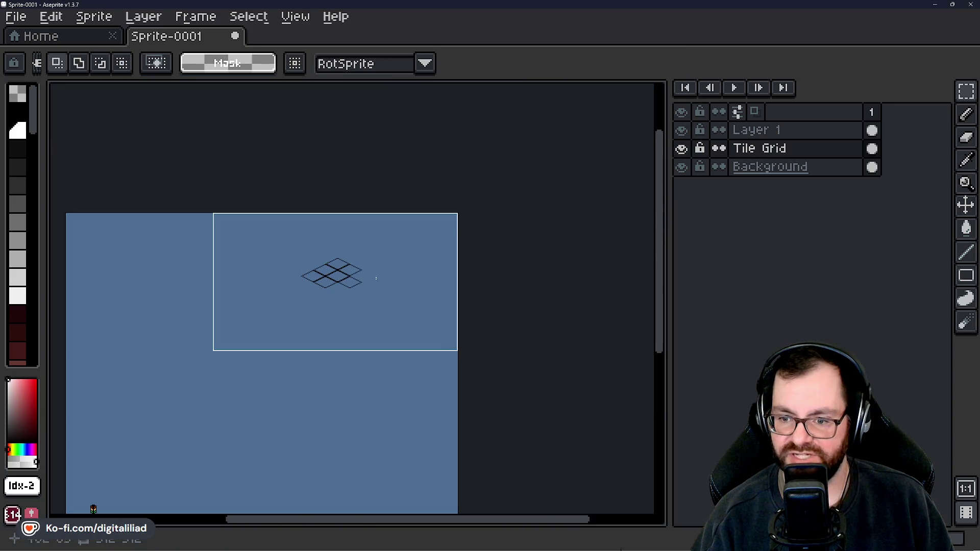
scroll(316, 287, "up", 1)
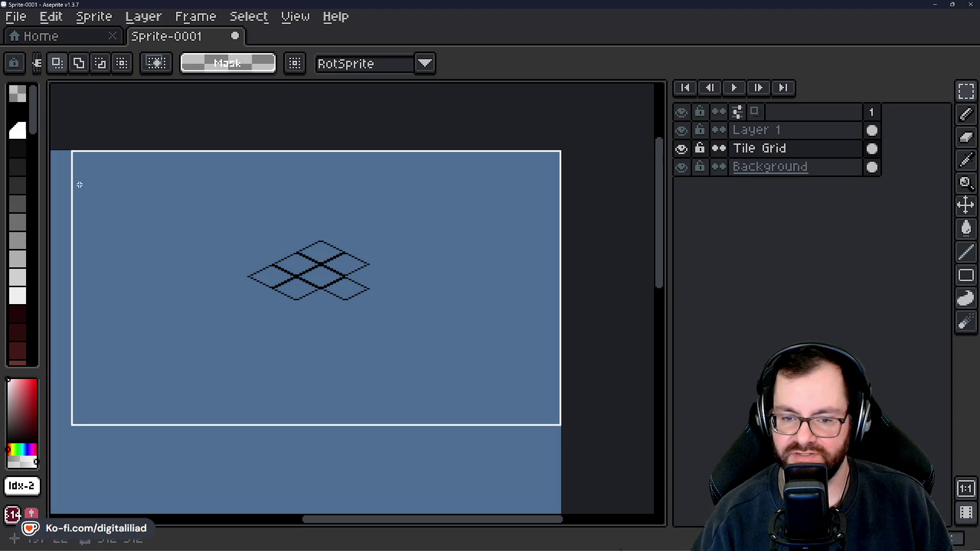
left_click_drag(182, 201, 221, 201)
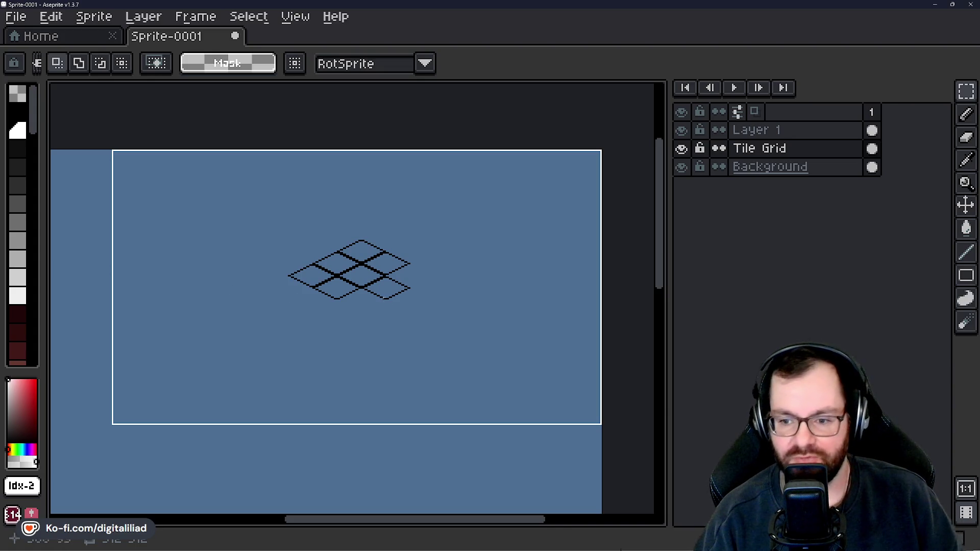
scroll(376, 275, "up", 1)
scroll(428, 258, "up", 2)
scroll(429, 258, "up", 1)
Paste one more diamond tile into the grid's bottom gap and commit it.
key("ctrl+v")
left_click_drag(259, 309, 412, 310)
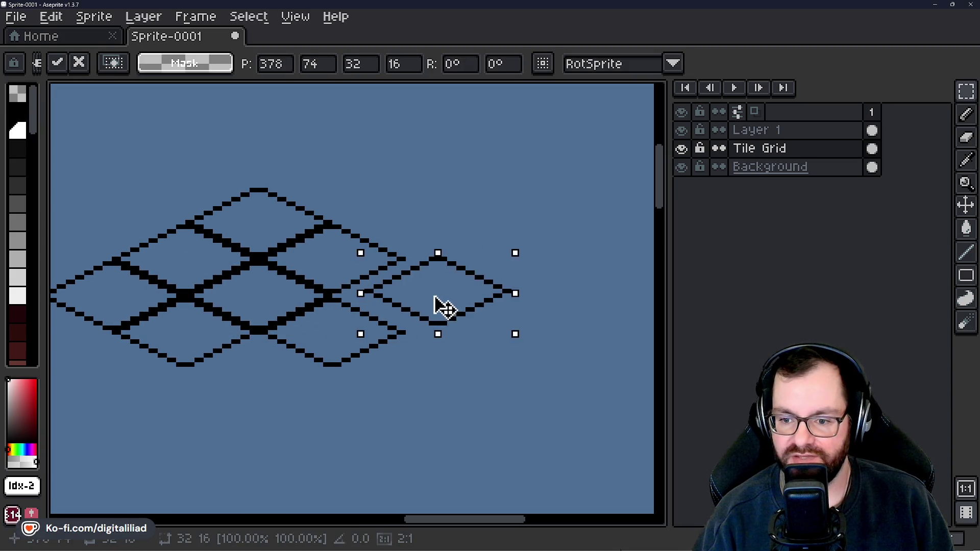
mouse_move(387, 342)
left_mouse_down()
mouse_move(536, 280)
mouse_move(416, 251)
mouse_move(420, 325)
left_mouse_up()
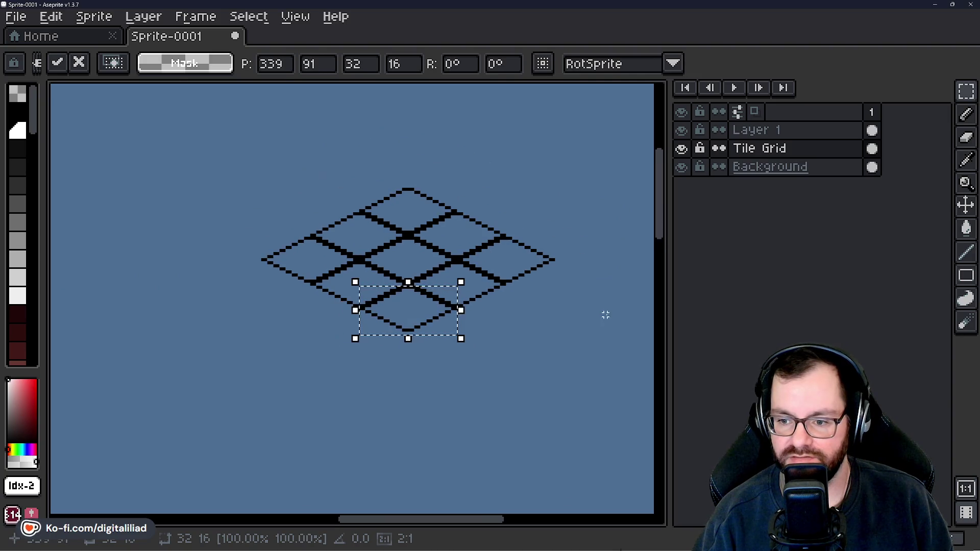
key("Return")
scroll(478, 319, "down", 4)
scroll(449, 328, "up", 1)
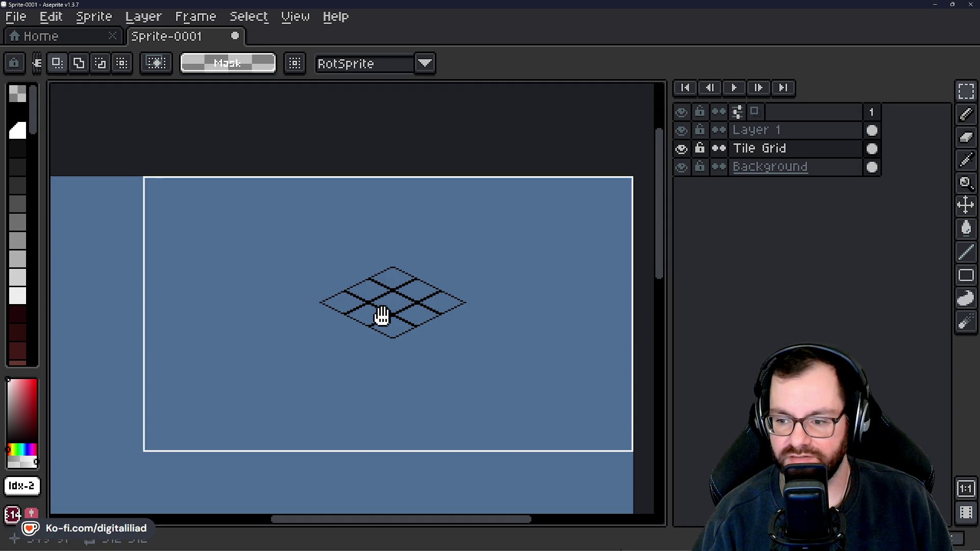
Select the whole three-by-three tile grid with a rectangular marquee.
left_click_drag(394, 328, 379, 322)
left_click_drag(285, 236, 483, 380)
left_click_drag(449, 344, 506, 337)
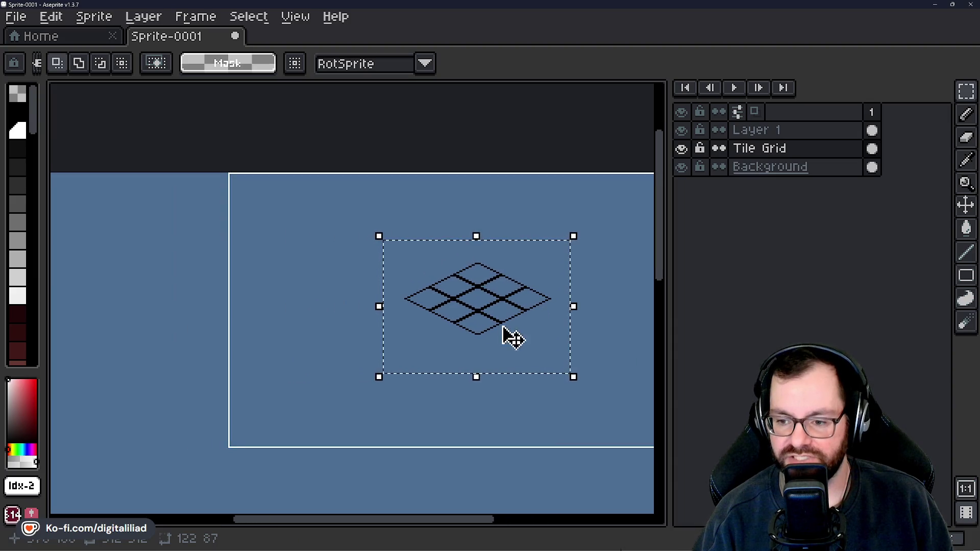
scroll(505, 341, "up", 2)
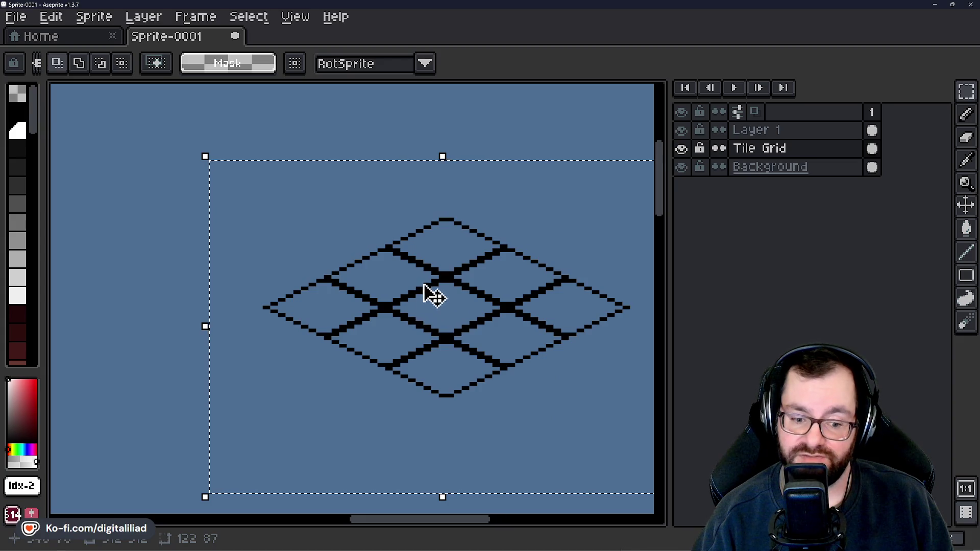
scroll(418, 277, "down", 1)
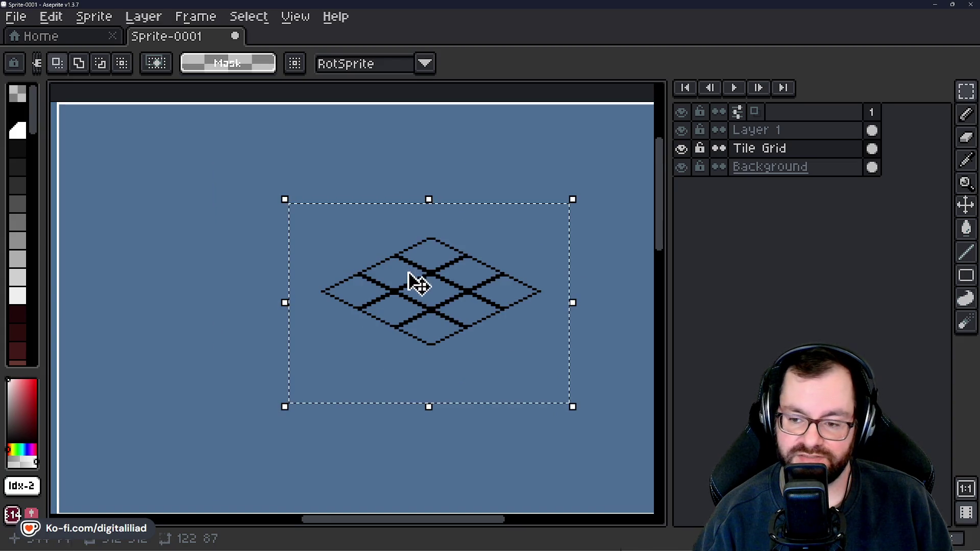
Place a copy of the grid down-left, nudge it up one pixel, commit, and paste another copy.
left_click(415, 314)
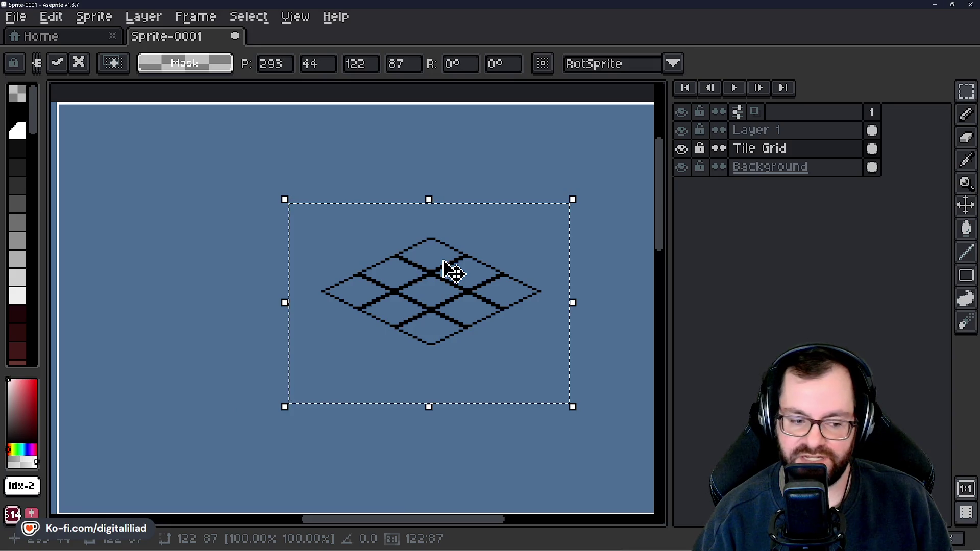
left_click_drag(433, 291, 463, 256)
left_click_drag(469, 292, 359, 349)
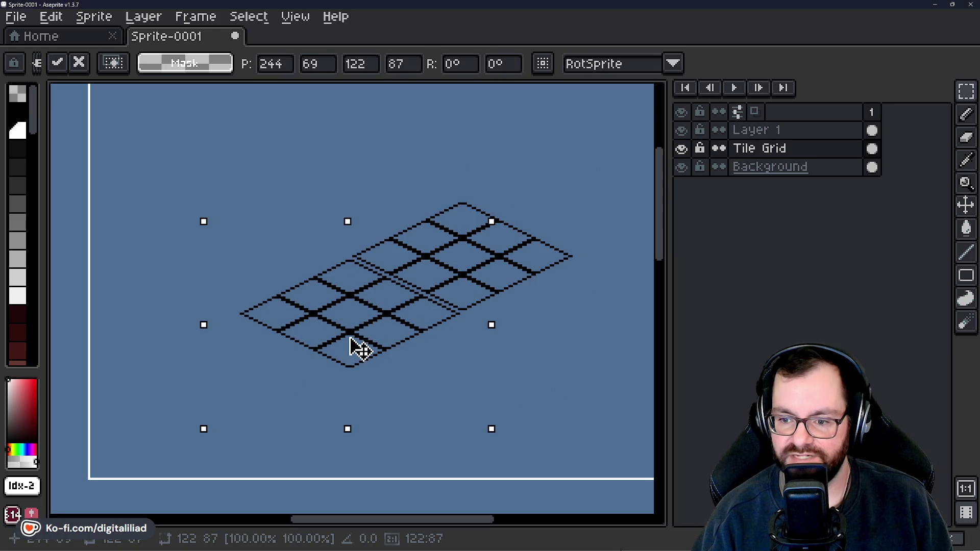
key("Up")
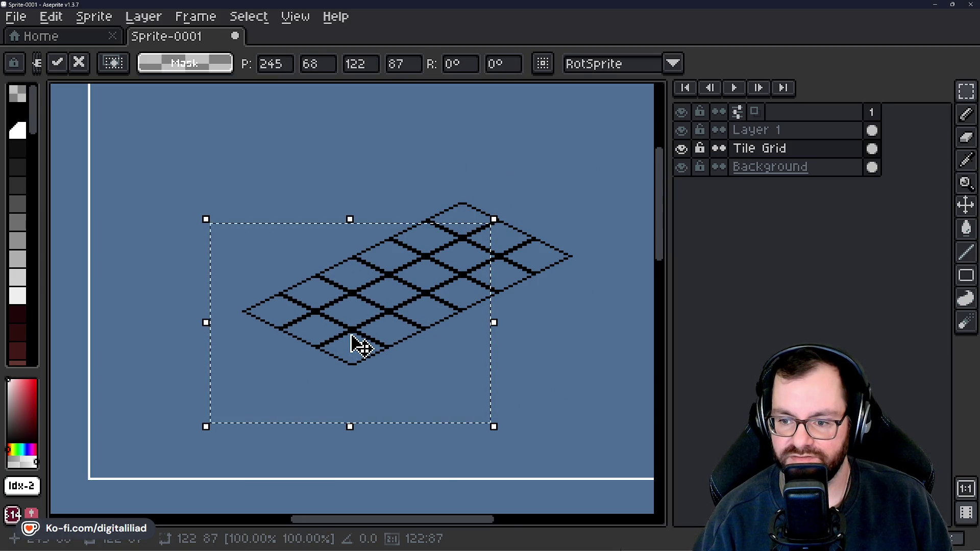
scroll(361, 346, "down", 1)
key("Return")
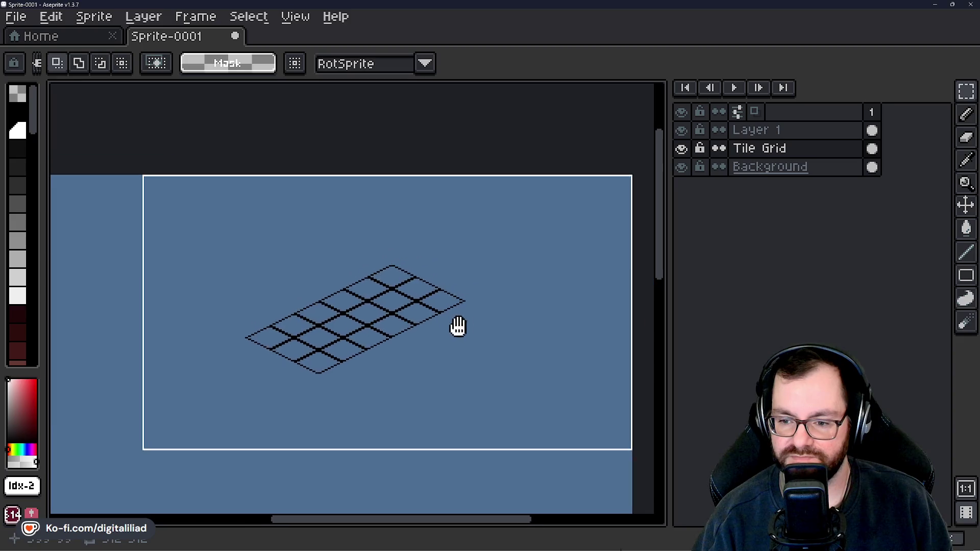
key("ctrl+v")
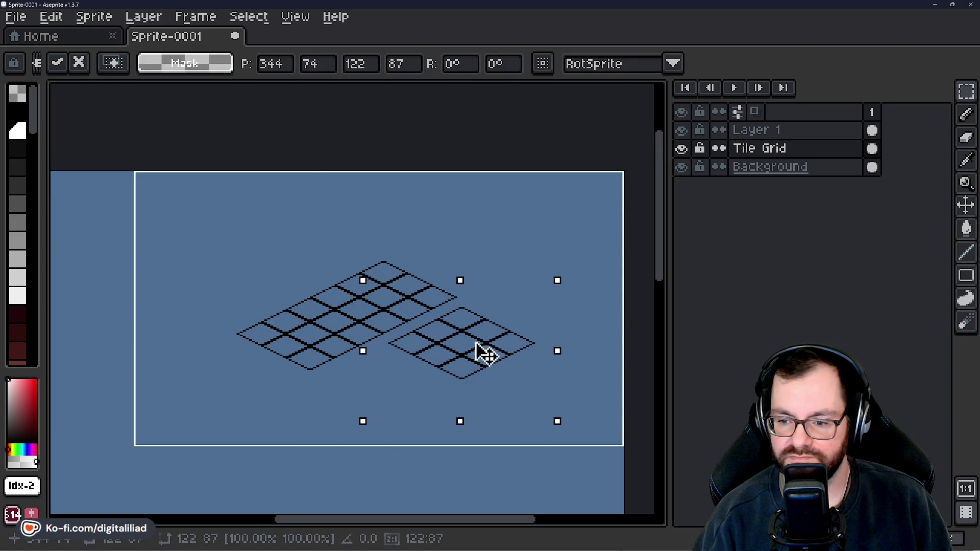
scroll(486, 354, "up", 2)
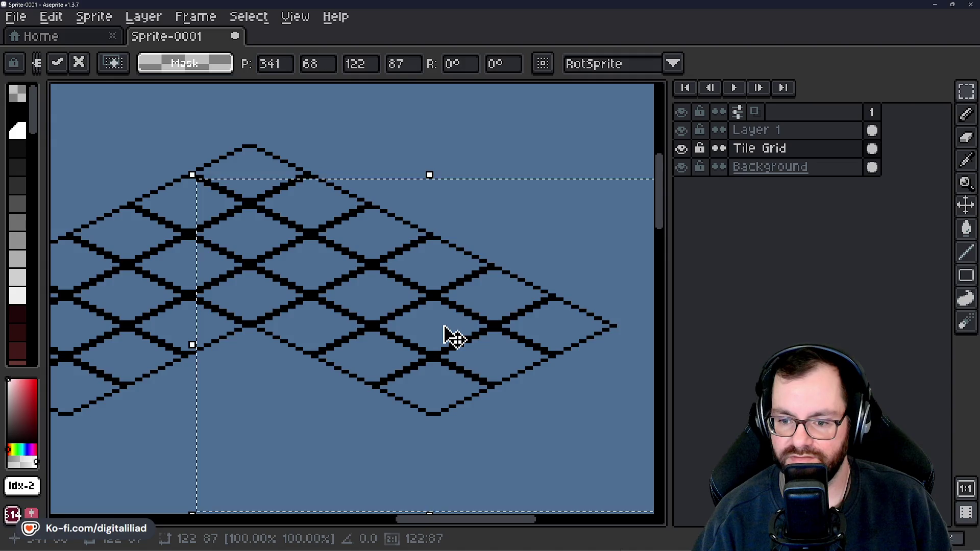